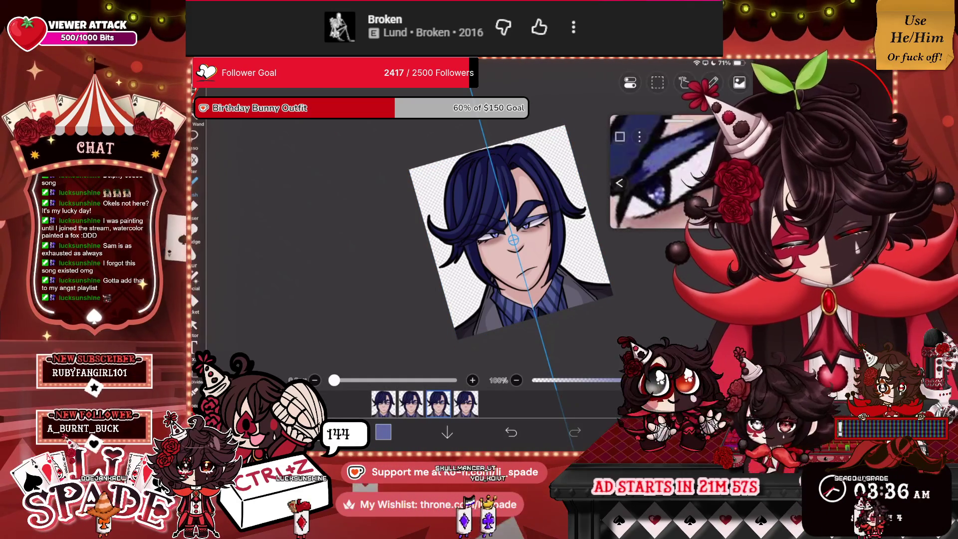
Step: Show the fourth frame with the closed eyes and select layer 1 instead of the folder
{"action": "left_click", "coordinate": [466, 403]}
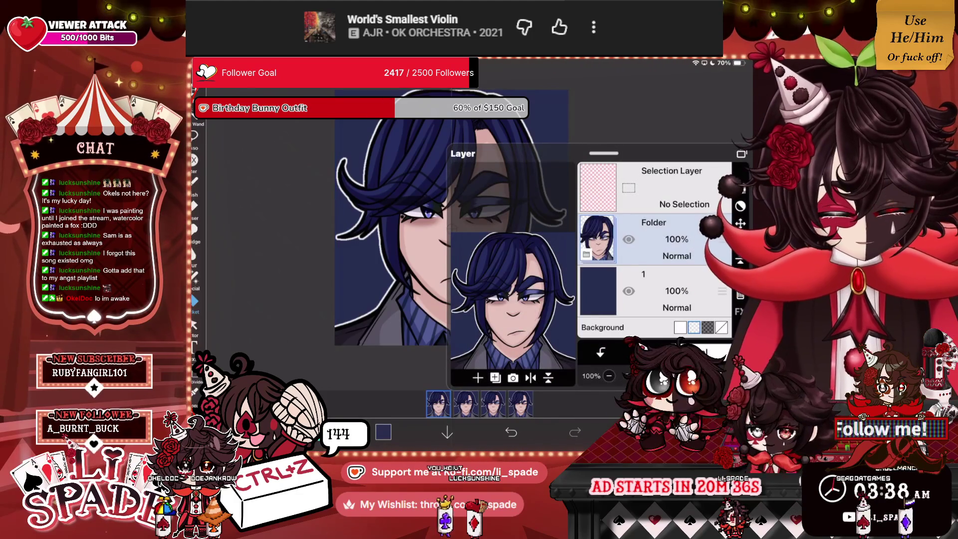
{"action": "left_click", "coordinate": [653, 291]}
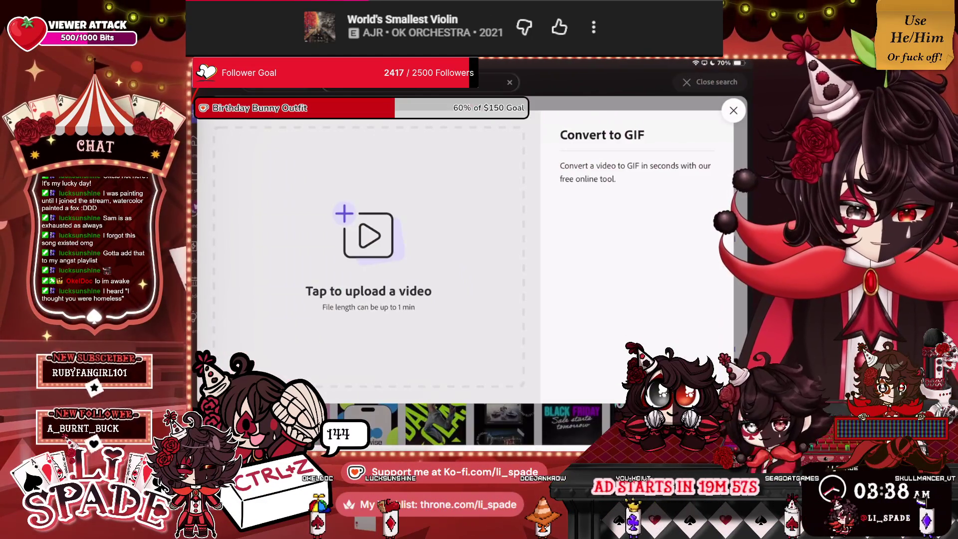
Step: Choose where to upload the head animation video from in Adobe Express
{"action": "left_click", "coordinate": [368, 291]}
Step: Pick the head animation video from the Photo Library
{"action": "left_click", "coordinate": [344, 289]}
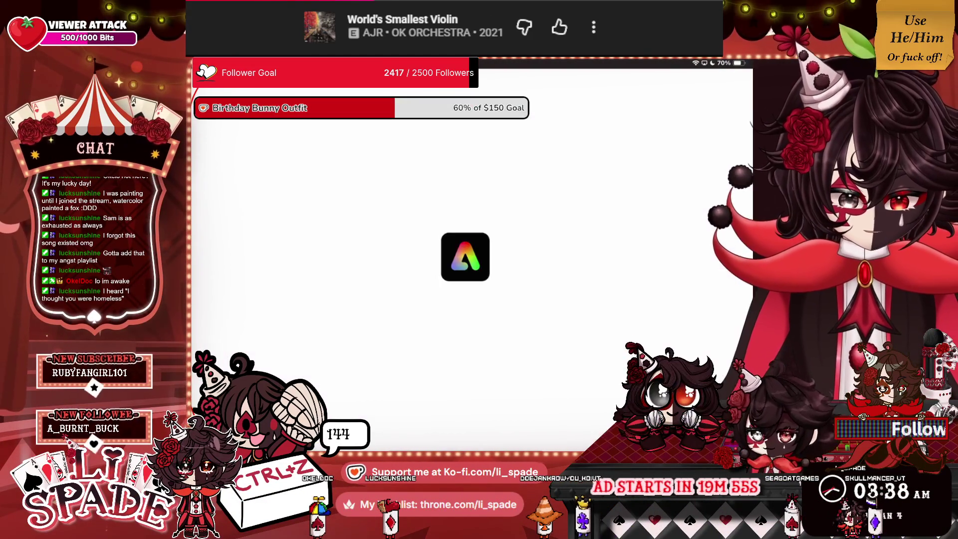
{"action": "left_click", "coordinate": [410, 188]}
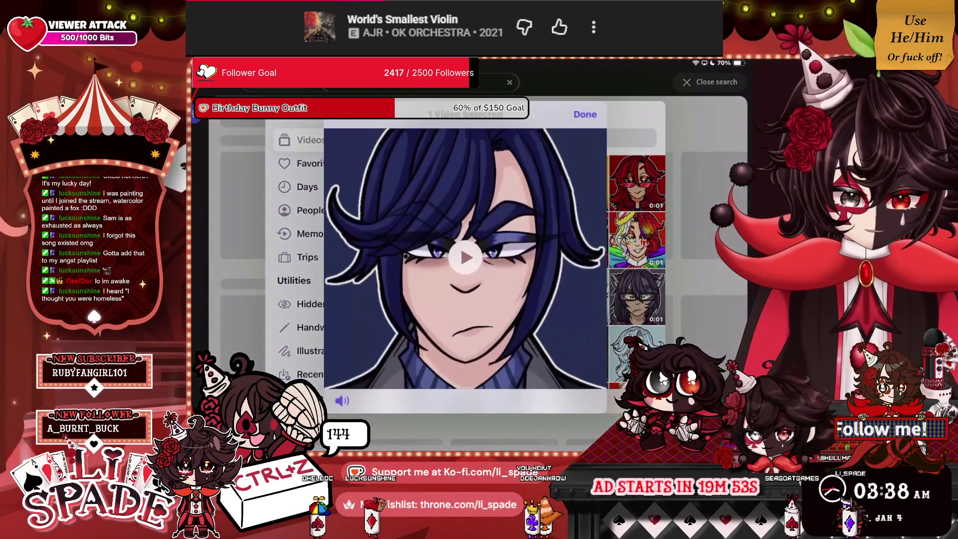
{"action": "left_click", "coordinate": [584, 118]}
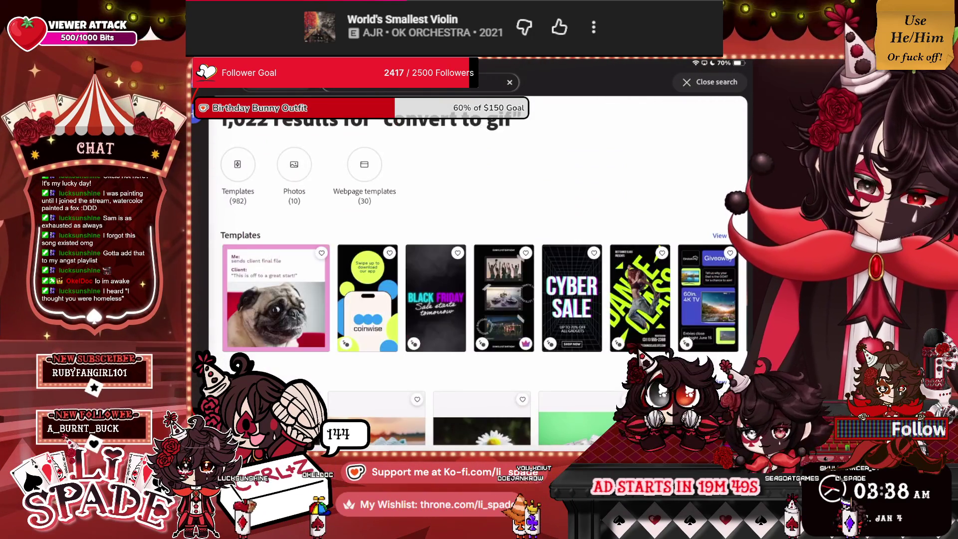
Step: Search Adobe Express for 'gif' and open the Convert to GIF quick action
{"action": "left_click", "coordinate": [399, 82]}
{"action": "key", "text": "Return"}
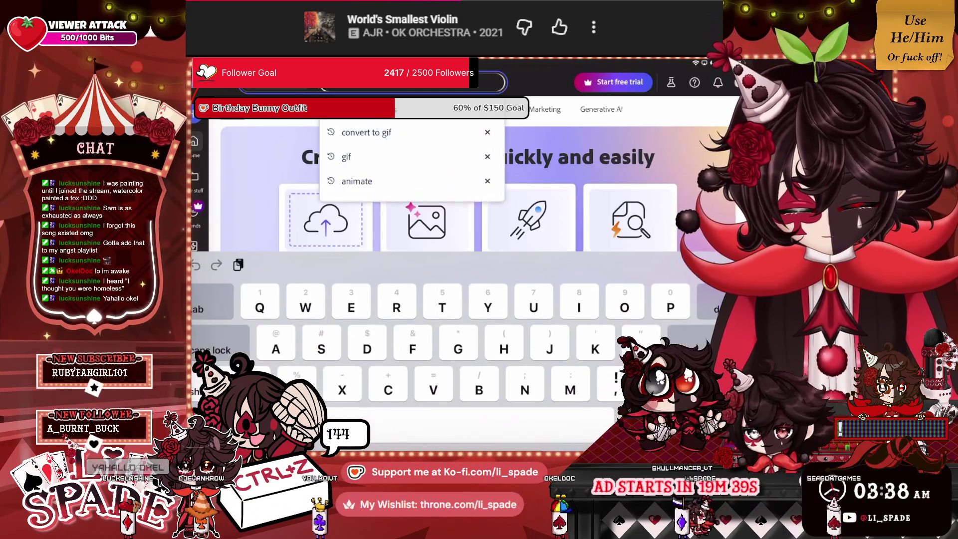
{"action": "key", "text": "Return"}
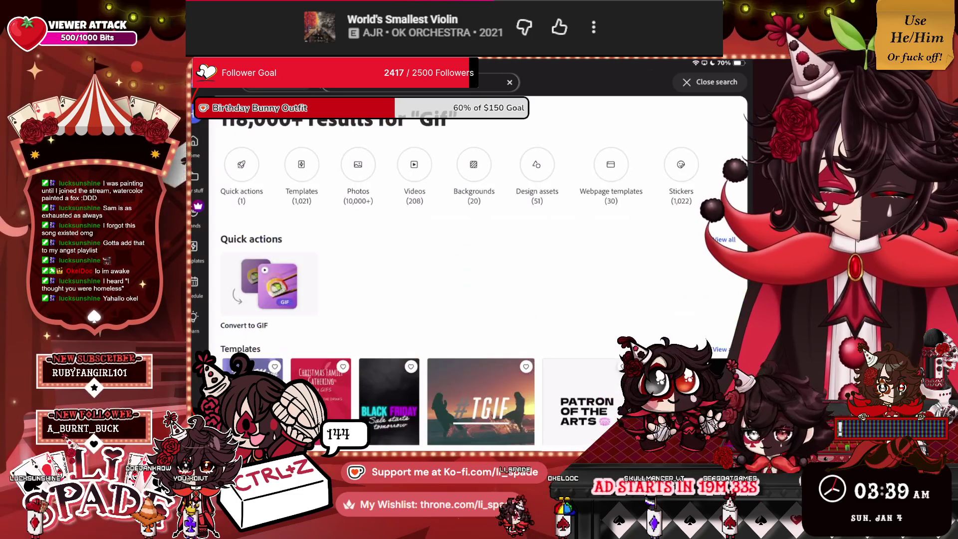
{"action": "left_click", "coordinate": [269, 284]}
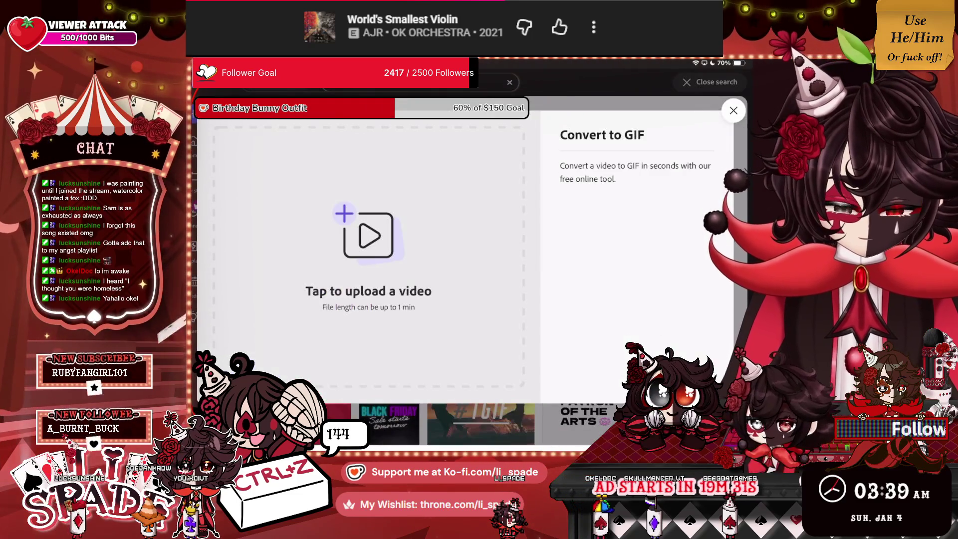
Step: Upload the head animation video from the Photo Library into Convert to GIF
{"action": "left_click", "coordinate": [367, 234]}
{"action": "left_click", "coordinate": [344, 288]}
{"action": "left_click", "coordinate": [449, 239]}
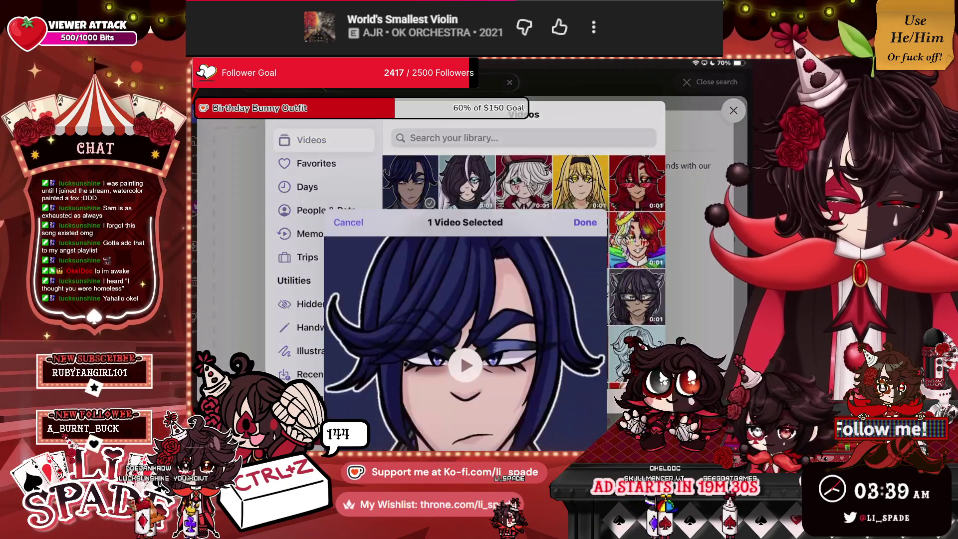
{"action": "left_click", "coordinate": [584, 115]}
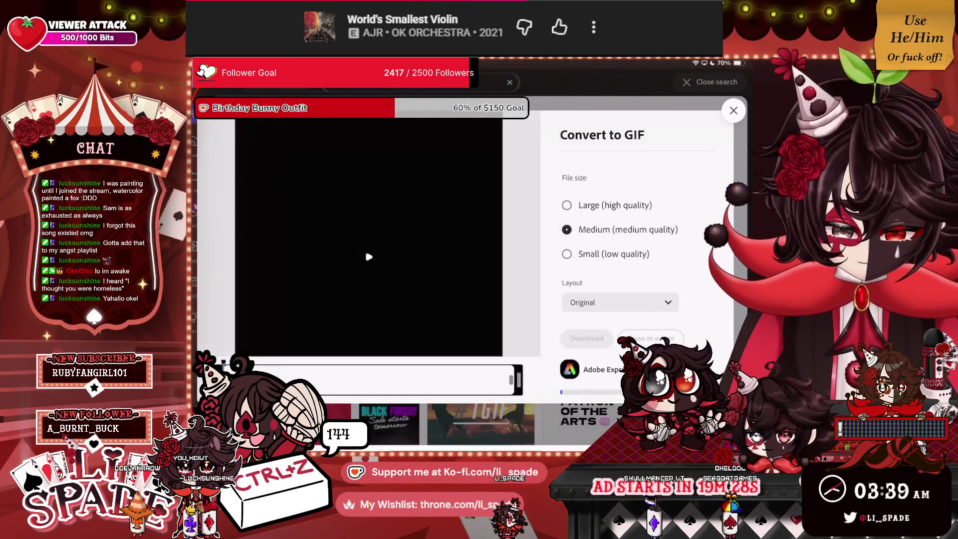
Step: Keep the Original layout, download the GIF and save it to the camera roll
{"action": "left_click", "coordinate": [620, 301]}
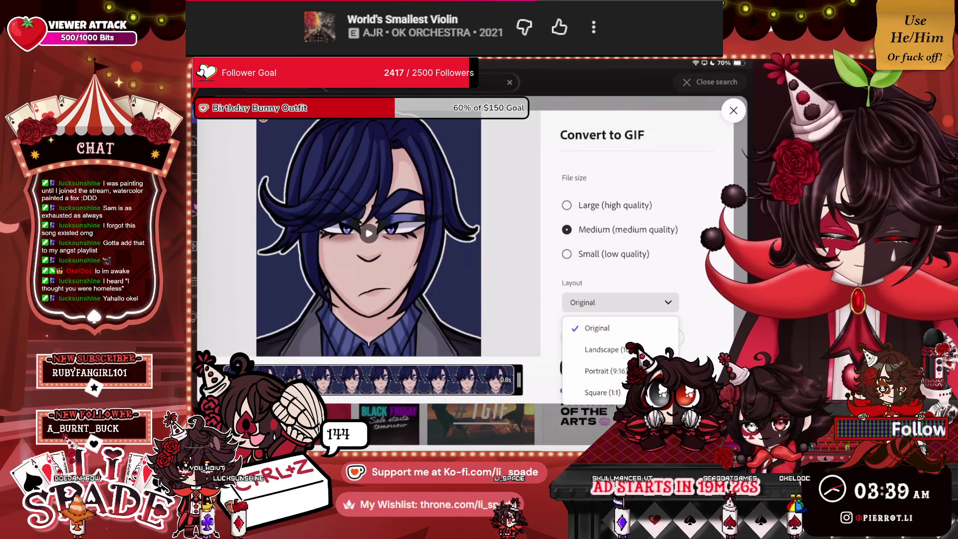
{"action": "left_click", "coordinate": [597, 328]}
{"action": "left_click", "coordinate": [586, 336]}
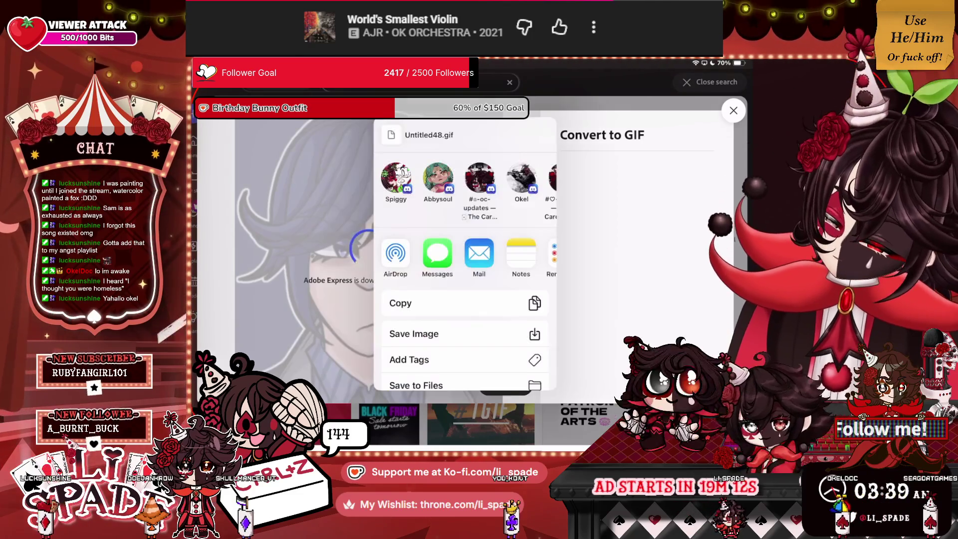
{"action": "left_click", "coordinate": [413, 335]}
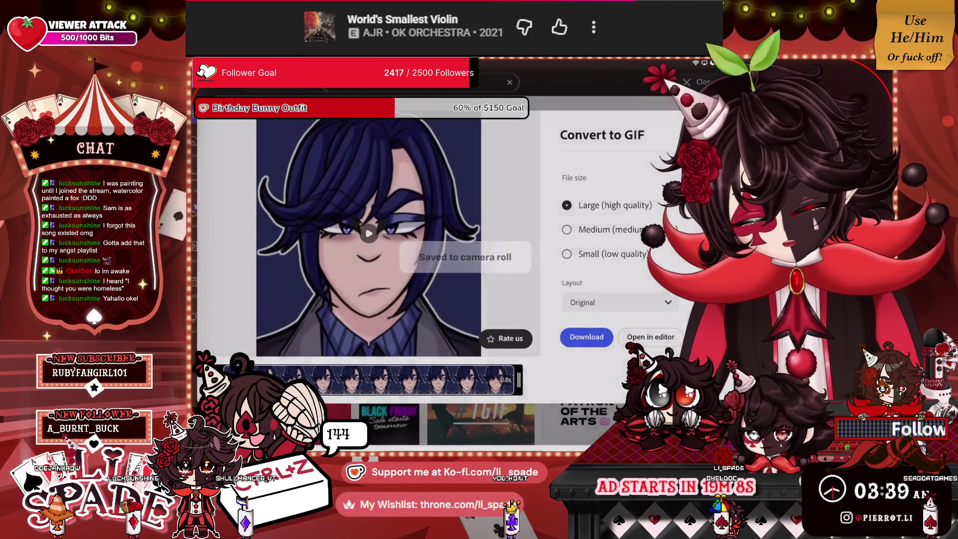
{"action": "key", "text": "super+h"}
{"action": "key", "text": "super+Tab"}
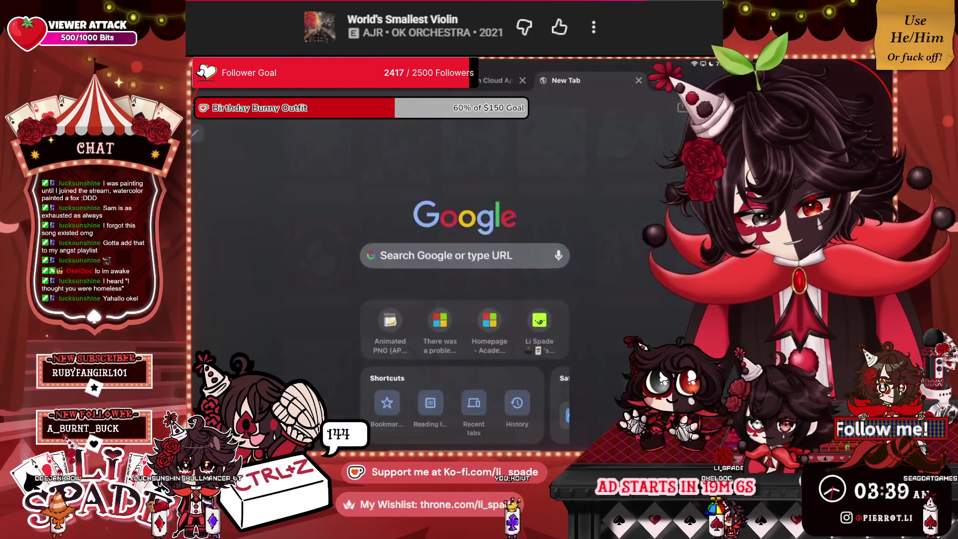
Step: Start a Toyhouse image submission with the new GIF chosen from Photos
{"action": "left_click", "coordinate": [539, 321]}
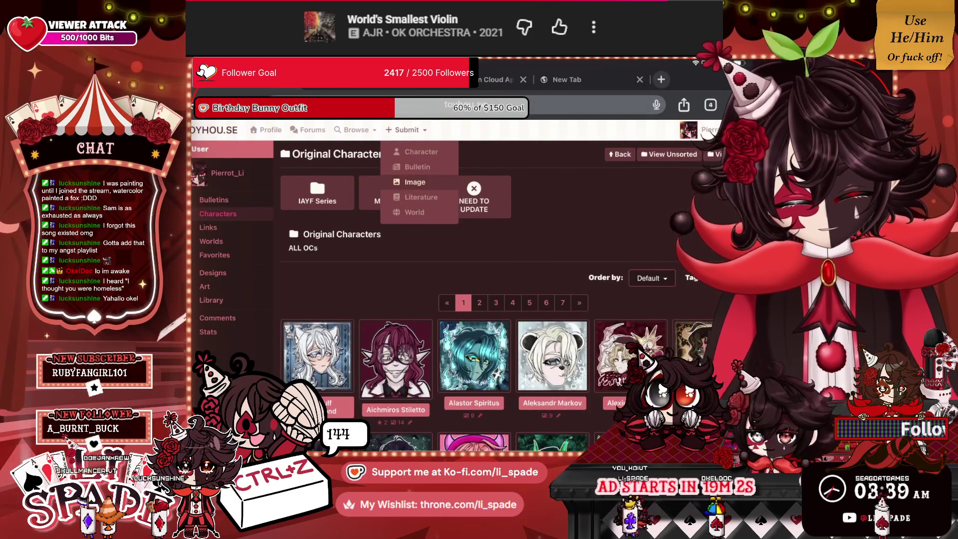
{"action": "left_click", "coordinate": [414, 182]}
{"action": "left_click", "coordinate": [325, 222]}
{"action": "left_click", "coordinate": [389, 255]}
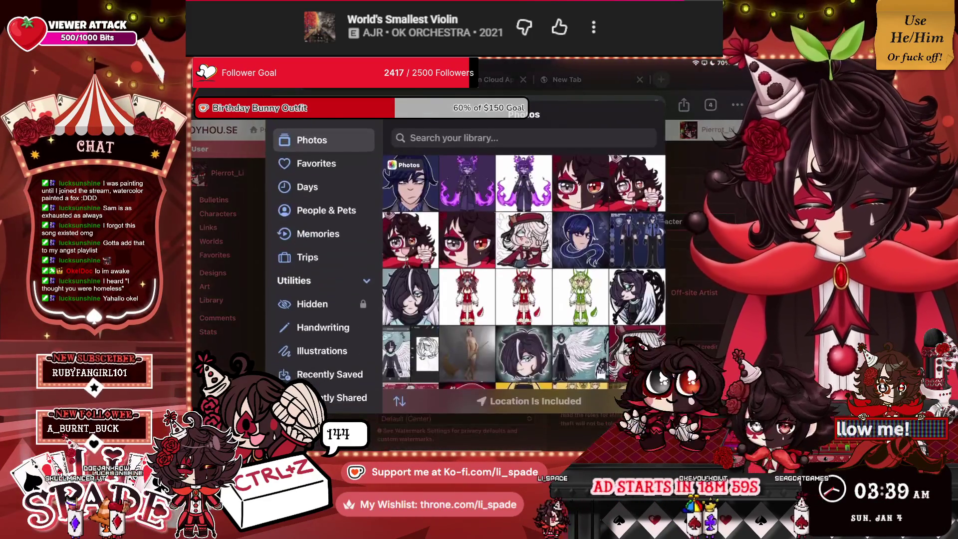
{"action": "left_click", "coordinate": [464, 189]}
{"action": "left_click", "coordinate": [584, 135]}
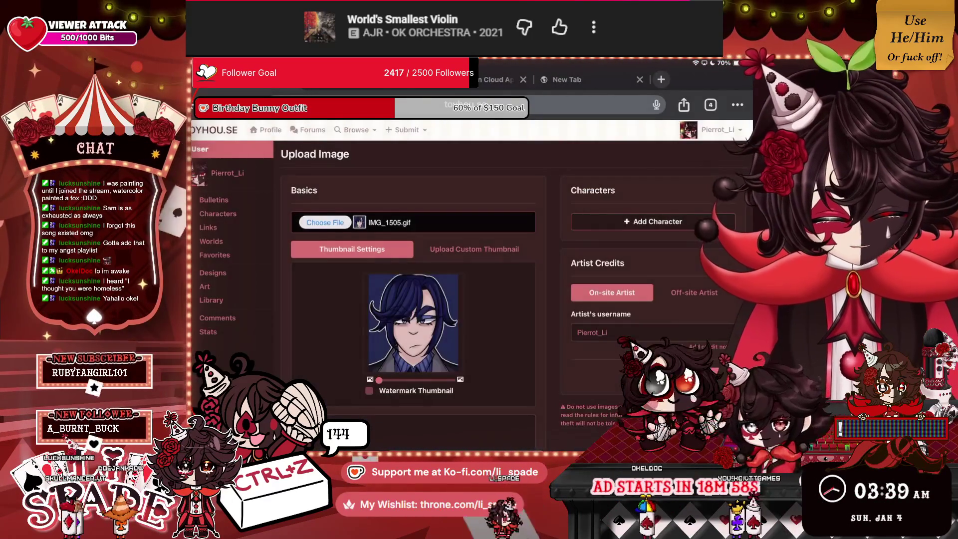
Step: Tag the character Samael Anathema on the uploaded image
{"action": "left_click", "coordinate": [652, 221]}
{"action": "left_click", "coordinate": [633, 218]}
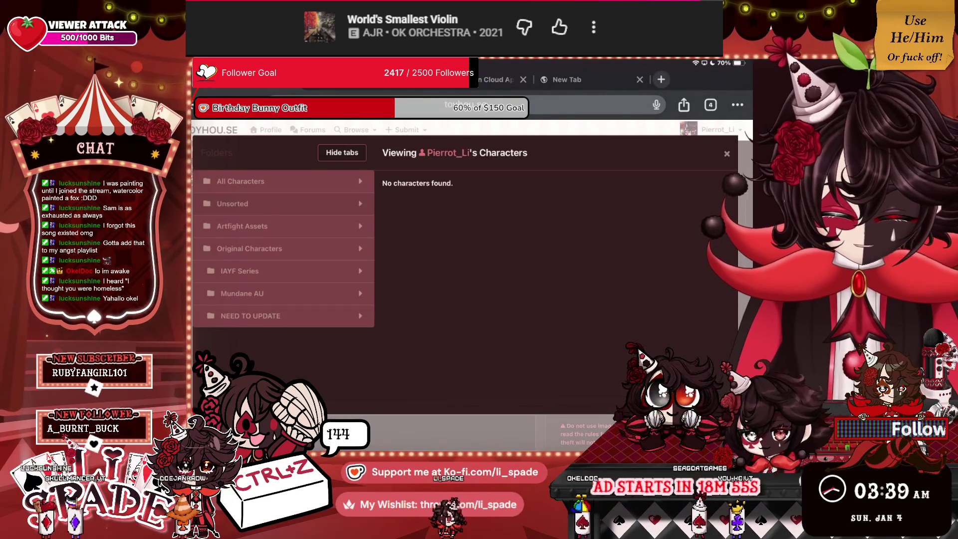
{"action": "scroll", "coordinate": [553, 275], "scroll_direction": "down", "scroll_amount": 3}
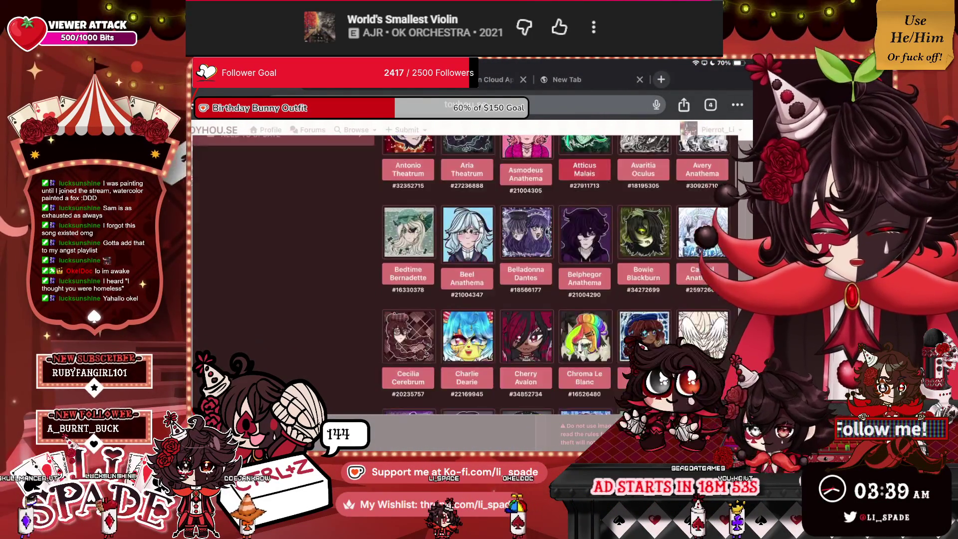
{"action": "scroll", "coordinate": [553, 275], "scroll_direction": "down", "scroll_amount": 2}
{"action": "scroll", "coordinate": [554, 275], "scroll_direction": "down", "scroll_amount": 2}
{"action": "scroll", "coordinate": [554, 274], "scroll_direction": "down", "scroll_amount": 3}
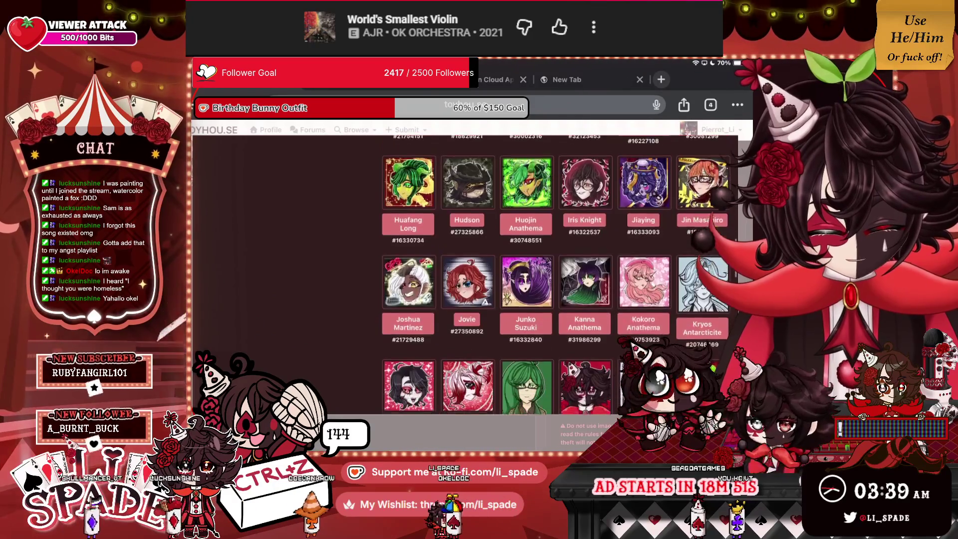
{"action": "scroll", "coordinate": [553, 274], "scroll_direction": "down", "scroll_amount": 3}
{"action": "scroll", "coordinate": [554, 274], "scroll_direction": "down", "scroll_amount": 2}
{"action": "scroll", "coordinate": [553, 274], "scroll_direction": "down", "scroll_amount": 2}
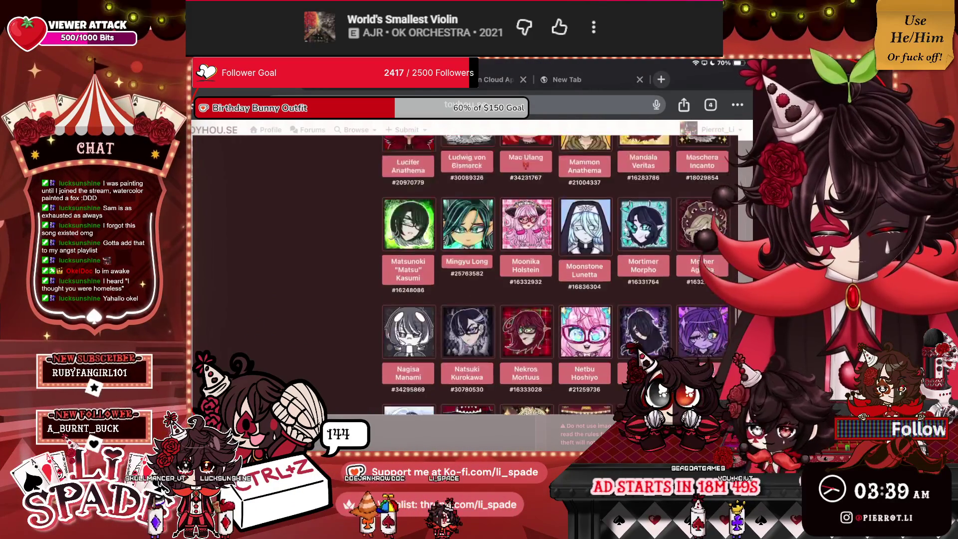
{"action": "scroll", "coordinate": [553, 274], "scroll_direction": "down", "scroll_amount": 2}
{"action": "scroll", "coordinate": [554, 274], "scroll_direction": "down", "scroll_amount": 2}
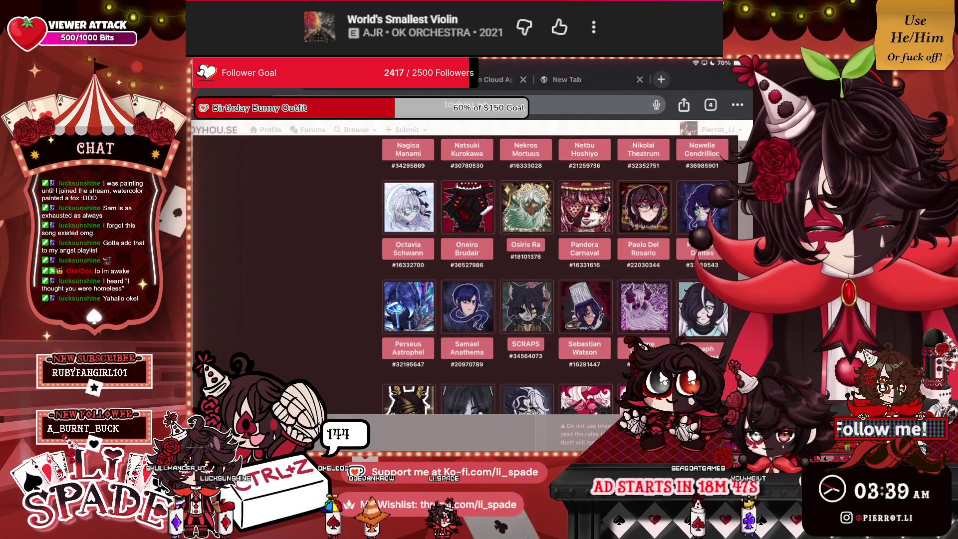
{"action": "left_click", "coordinate": [467, 328]}
{"action": "scroll", "coordinate": [414, 274], "scroll_direction": "down", "scroll_amount": 10}
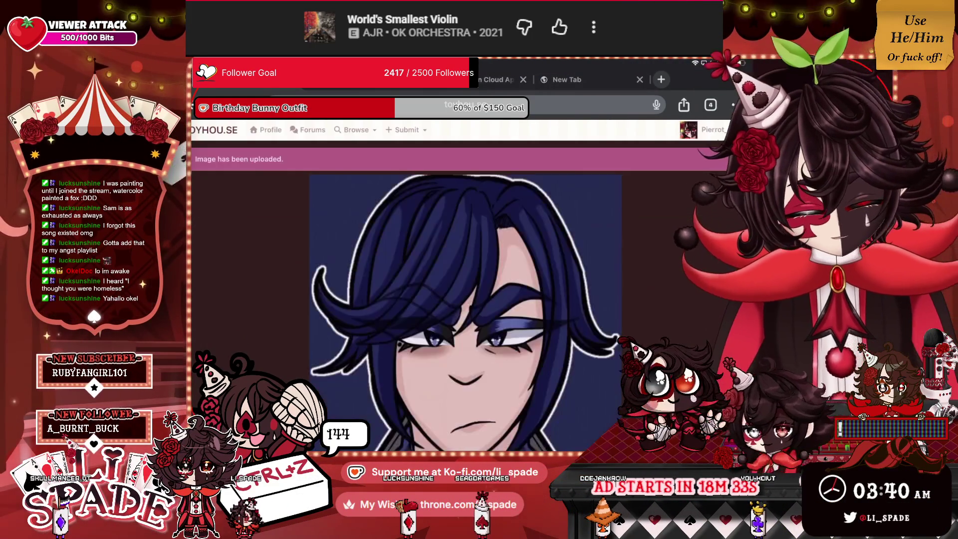
{"action": "left_click", "coordinate": [588, 362]}
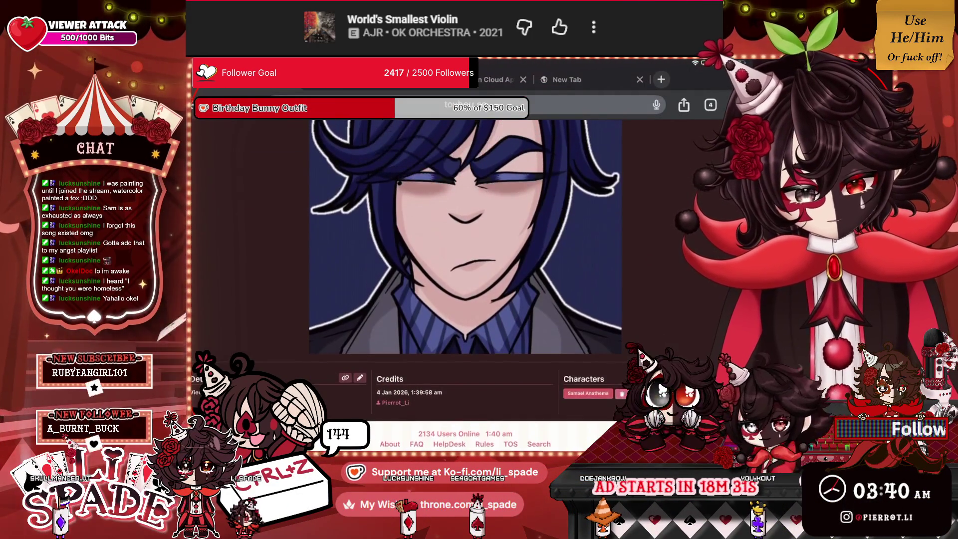
{"action": "scroll", "coordinate": [449, 274], "scroll_direction": "down", "scroll_amount": 2}
{"action": "left_click", "coordinate": [208, 343]}
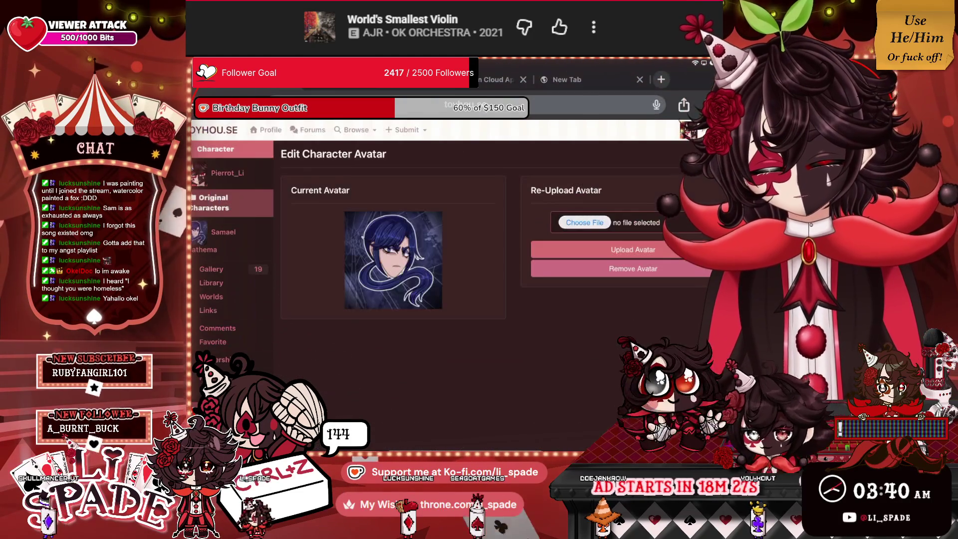
Step: Upload IMG_1505.gif from Photos as the new avatar, then return to Original Characters
{"action": "left_click", "coordinate": [584, 222]}
{"action": "left_click", "coordinate": [579, 250]}
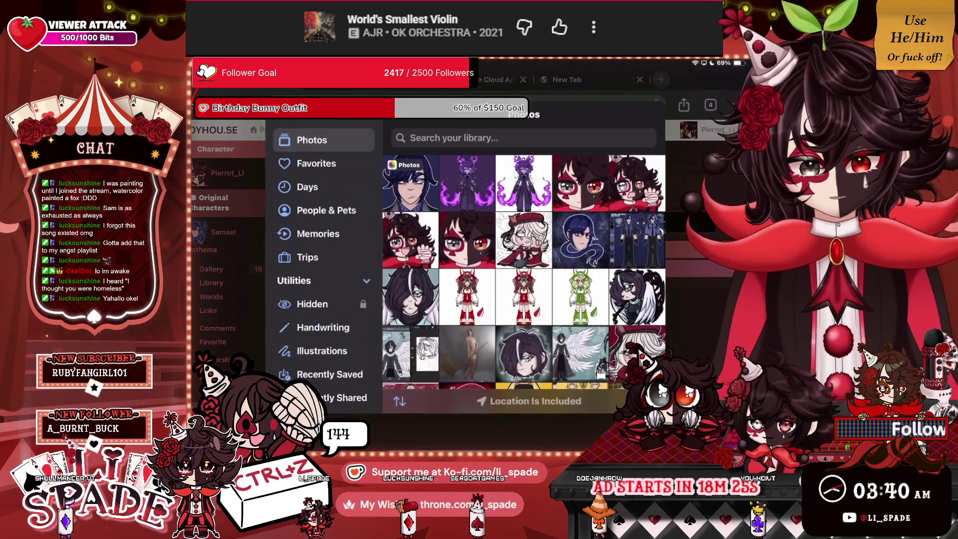
{"action": "left_click", "coordinate": [409, 184]}
{"action": "left_click", "coordinate": [584, 141]}
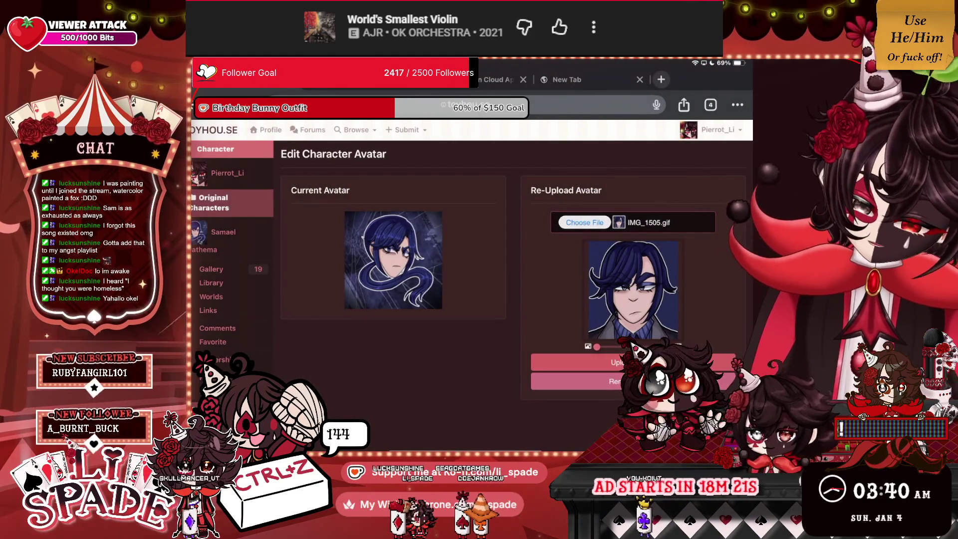
{"action": "left_click", "coordinate": [618, 362]}
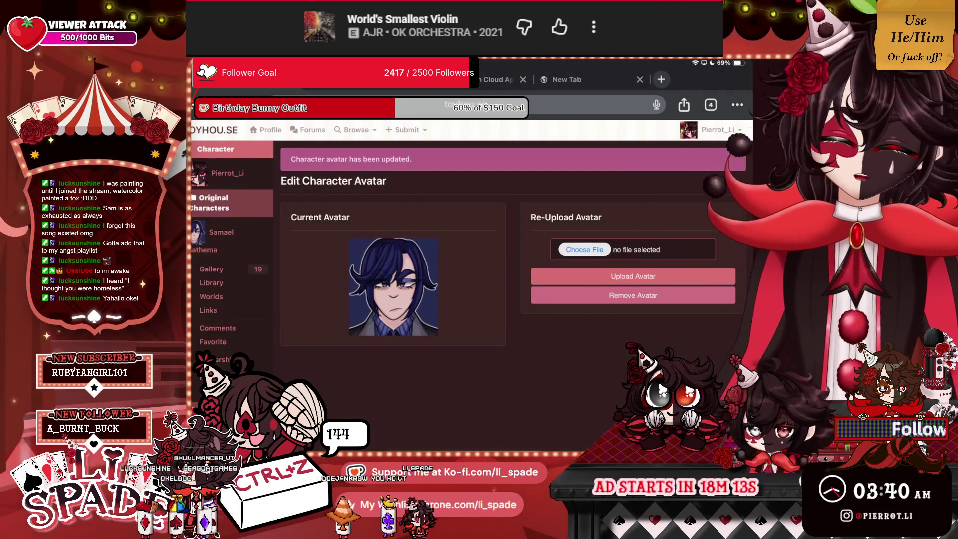
{"action": "left_click", "coordinate": [209, 202]}
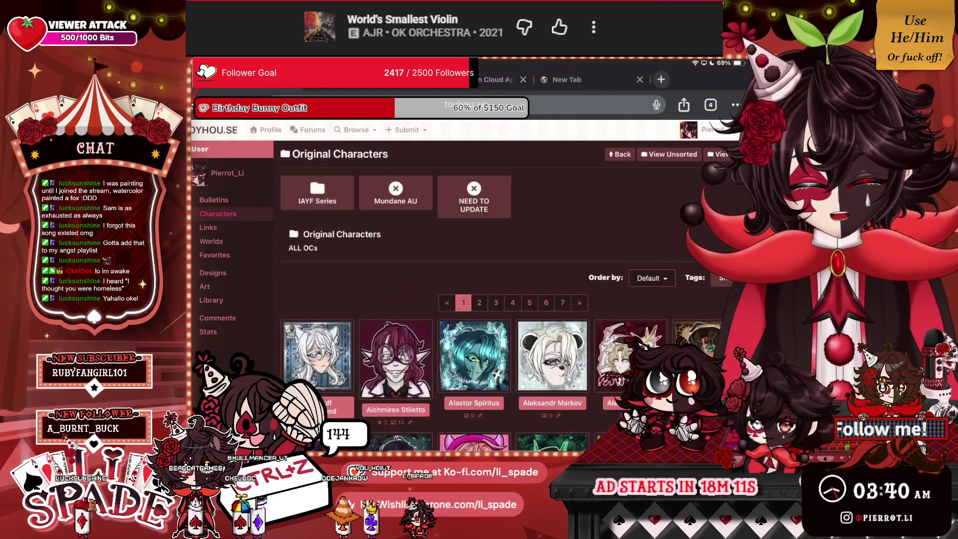
{"action": "scroll", "coordinate": [316, 173], "scroll_direction": "down", "scroll_amount": 6}
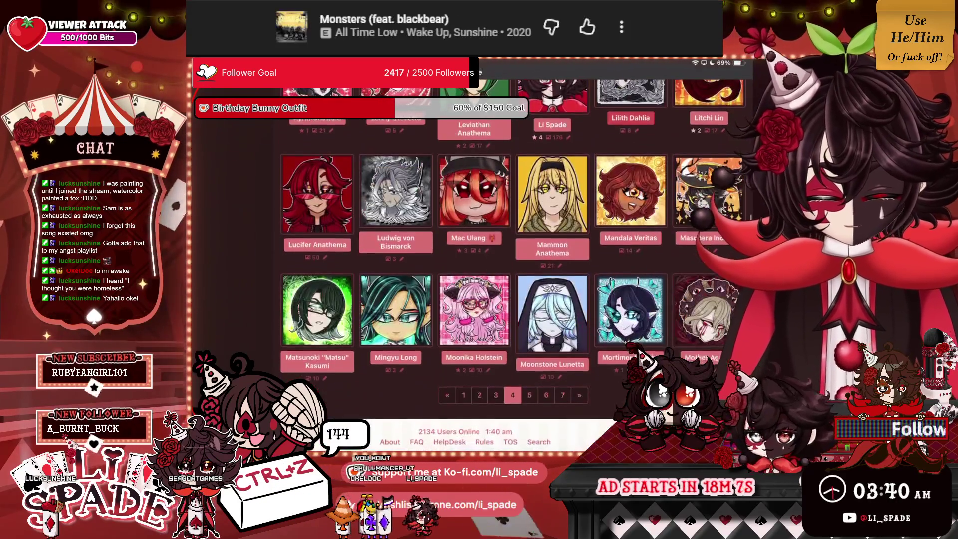
Step: Page through the character list to Eleos Orpheus and open the gallery
{"action": "left_click", "coordinate": [529, 396]}
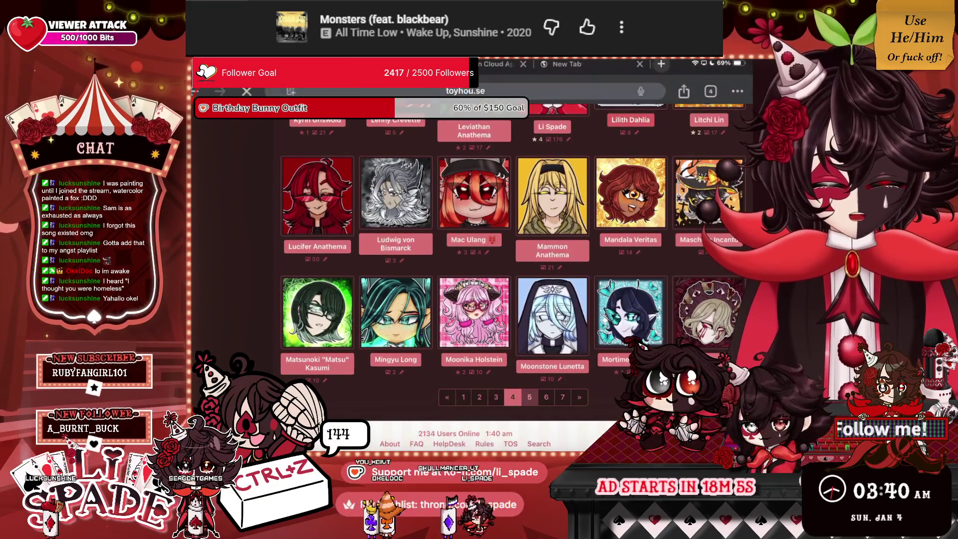
{"action": "scroll", "coordinate": [514, 249], "scroll_direction": "down", "scroll_amount": 3}
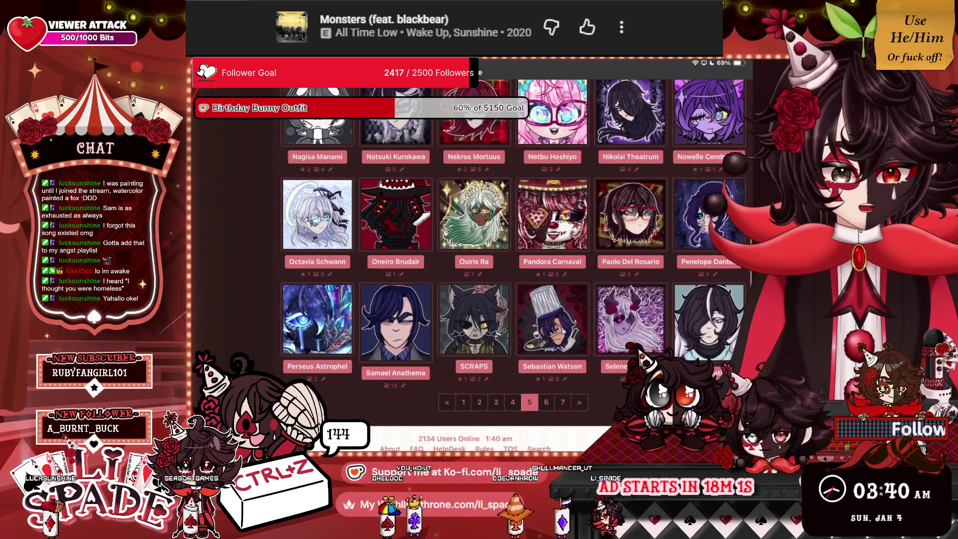
{"action": "left_click", "coordinate": [479, 401]}
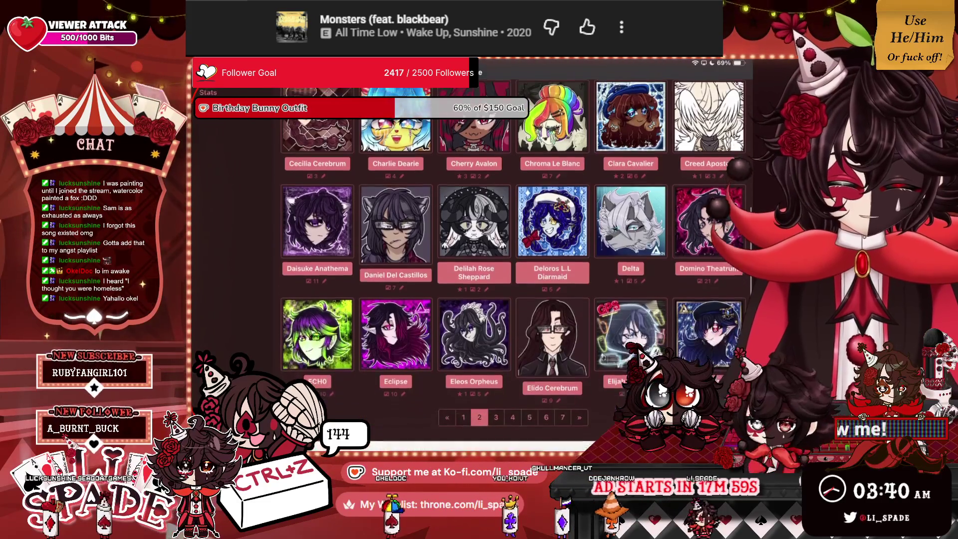
{"action": "left_click", "coordinate": [473, 334]}
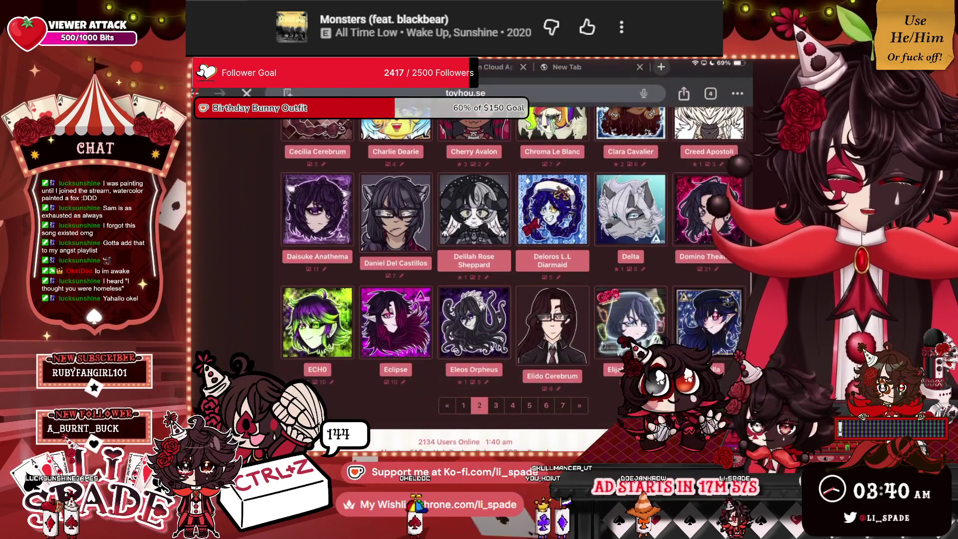
{"action": "left_click", "coordinate": [211, 258]}
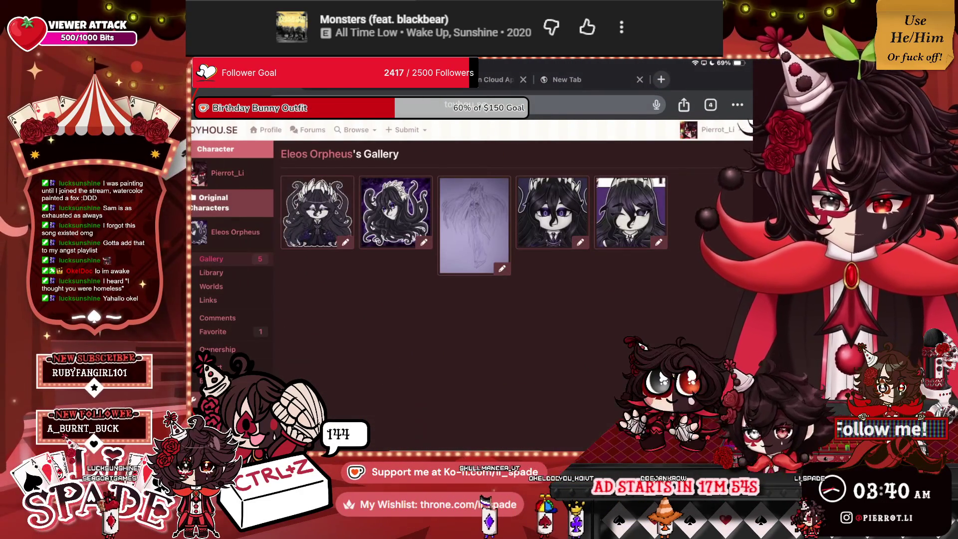
Step: Preview the first gallery picture and the tentacle-haired portrait at full size
{"action": "left_click", "coordinate": [316, 212]}
{"action": "key", "text": "Escape"}
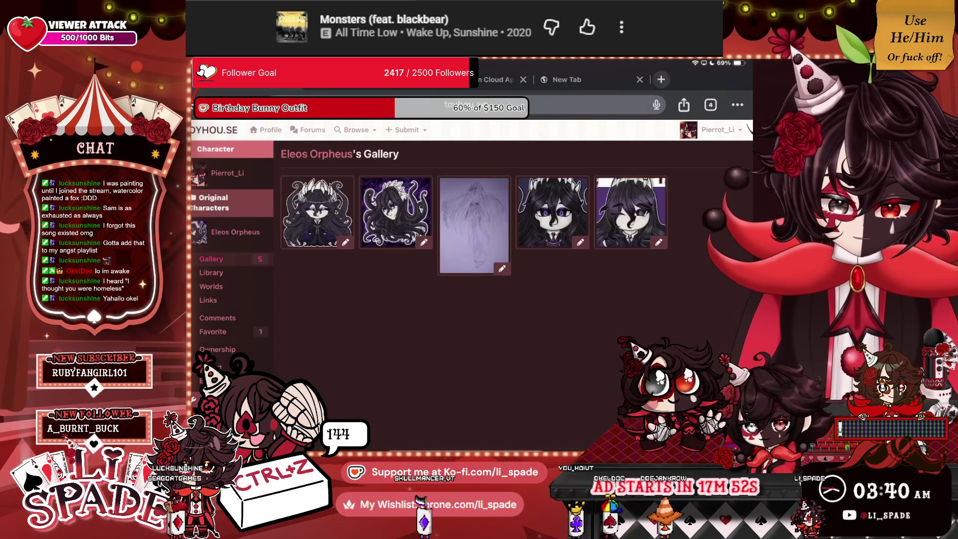
{"action": "left_click", "coordinate": [395, 212]}
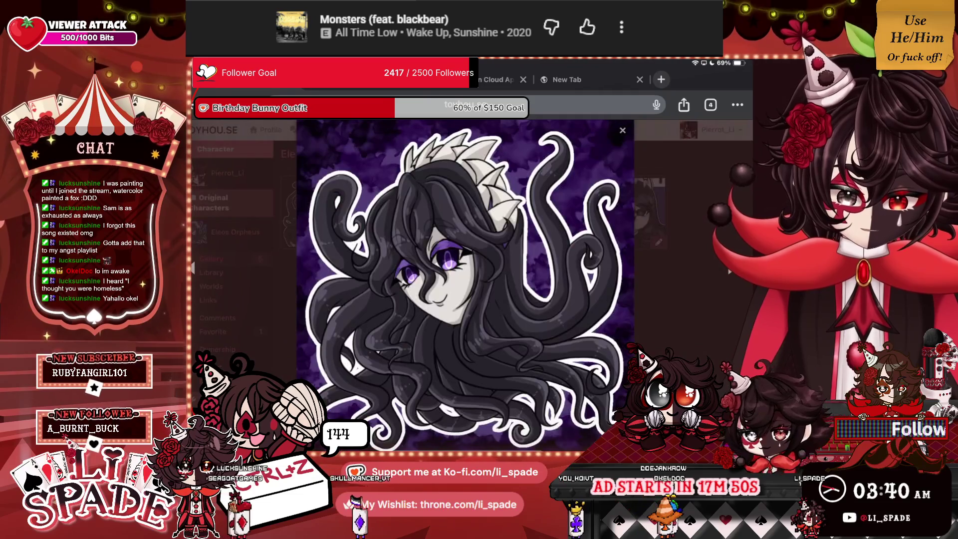
{"action": "right_click", "coordinate": [464, 279]}
{"action": "left_click", "coordinate": [439, 182]}
{"action": "left_click", "coordinate": [577, 179]}
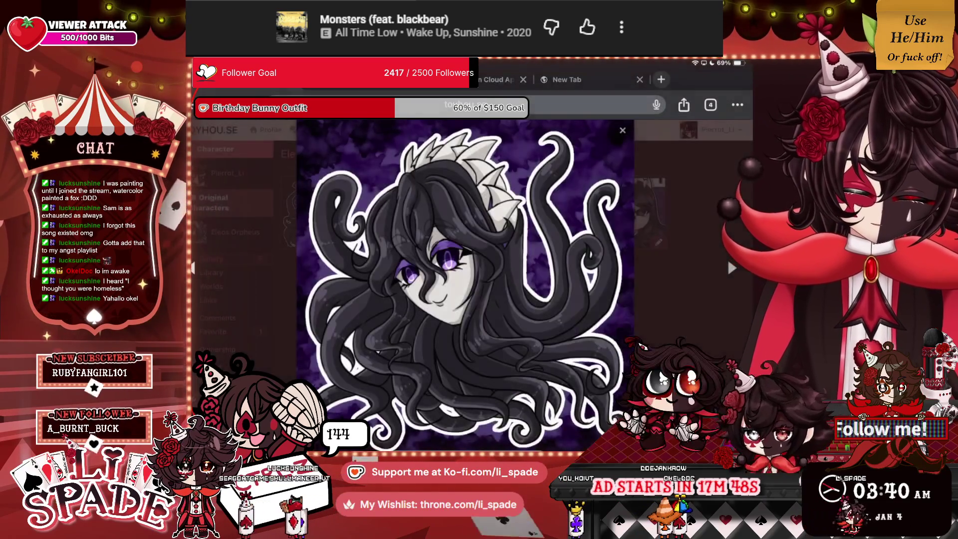
{"action": "key", "text": "Escape"}
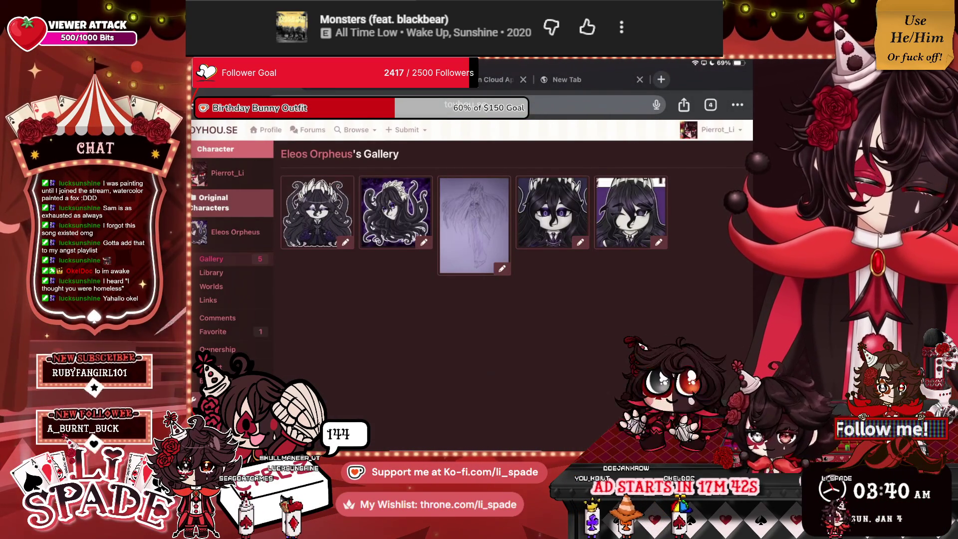
Step: Enlarge the Chibi of the Day #358 artwork and bring up its save options
{"action": "left_click", "coordinate": [552, 212]}
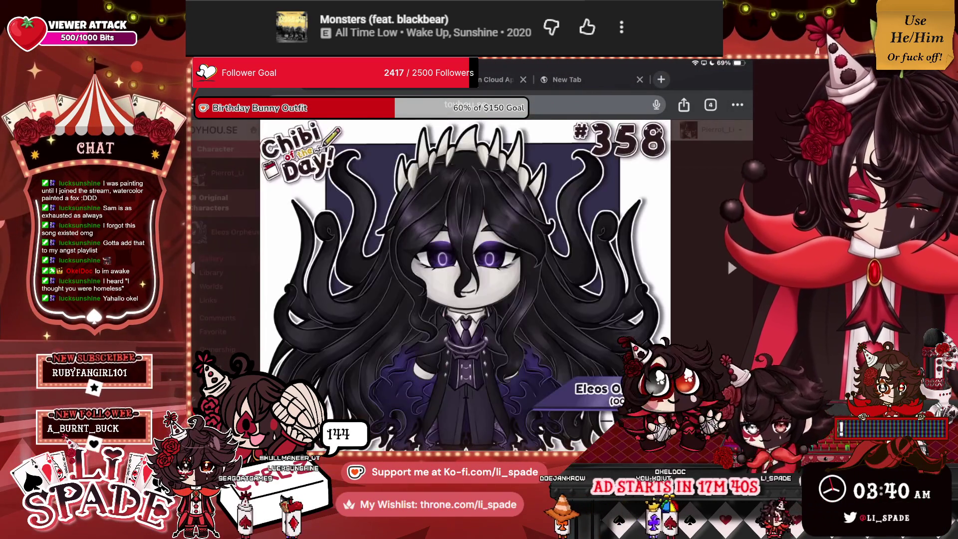
{"action": "right_click", "coordinate": [491, 249]}
{"action": "left_click", "coordinate": [491, 262]}
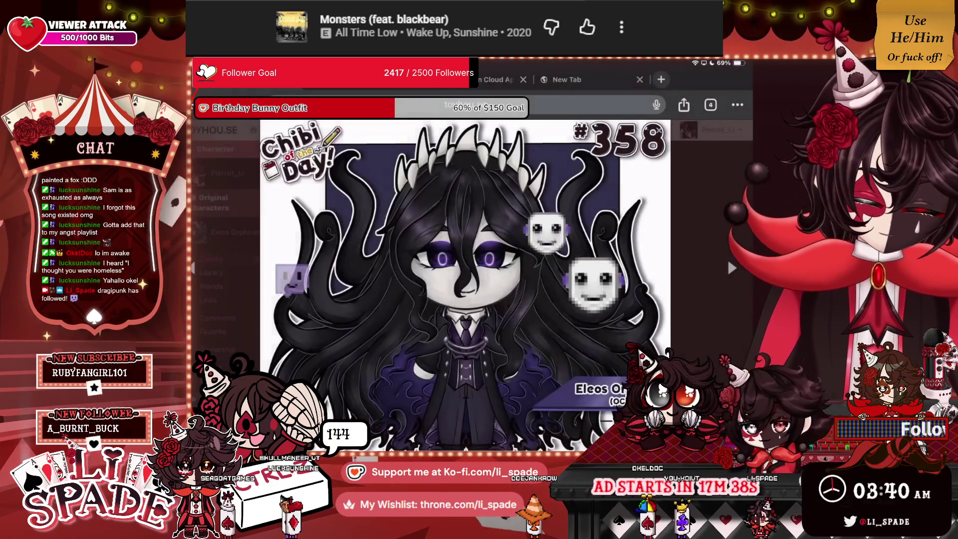
{"action": "right_click", "coordinate": [464, 279]}
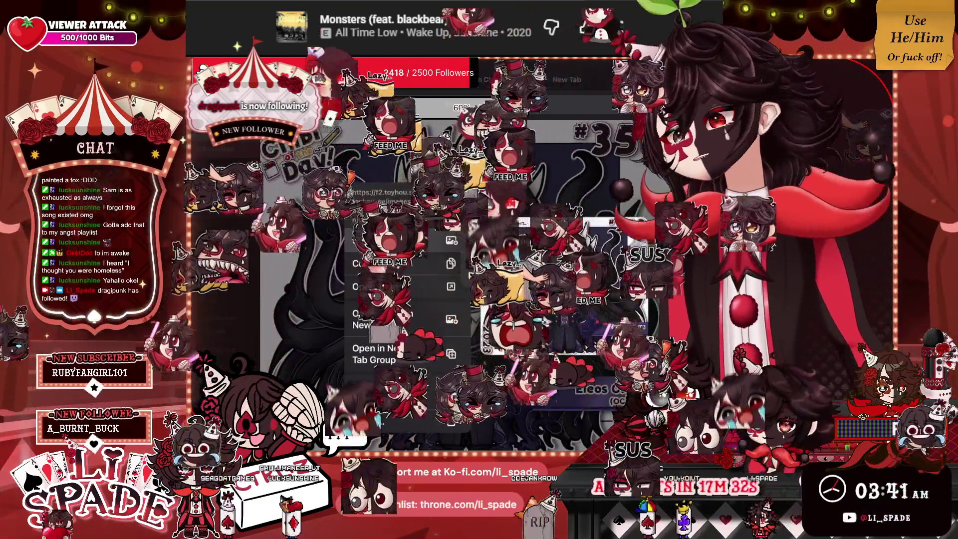
{"action": "key", "text": "Escape"}
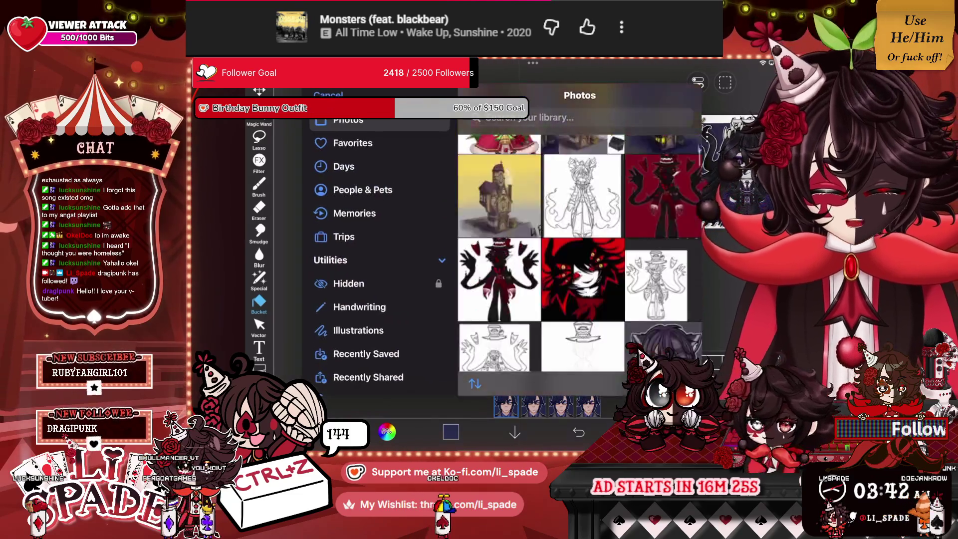
Step: Scroll up through the photo library thumbnails, then close it without importing
{"action": "scroll", "coordinate": [580, 252], "scroll_direction": "up", "scroll_amount": 10}
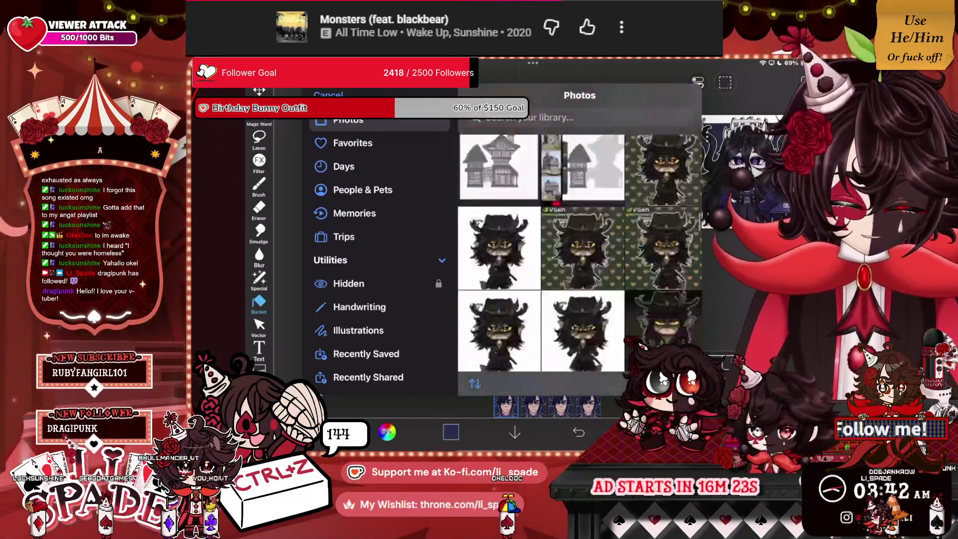
{"action": "scroll", "coordinate": [580, 252], "scroll_direction": "up", "scroll_amount": 5}
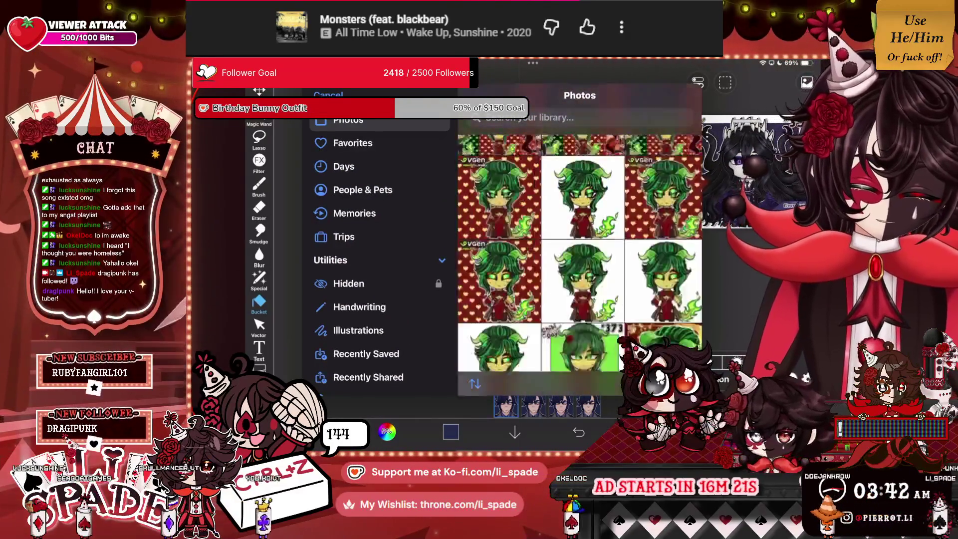
{"action": "scroll", "coordinate": [579, 251], "scroll_direction": "up", "scroll_amount": 5}
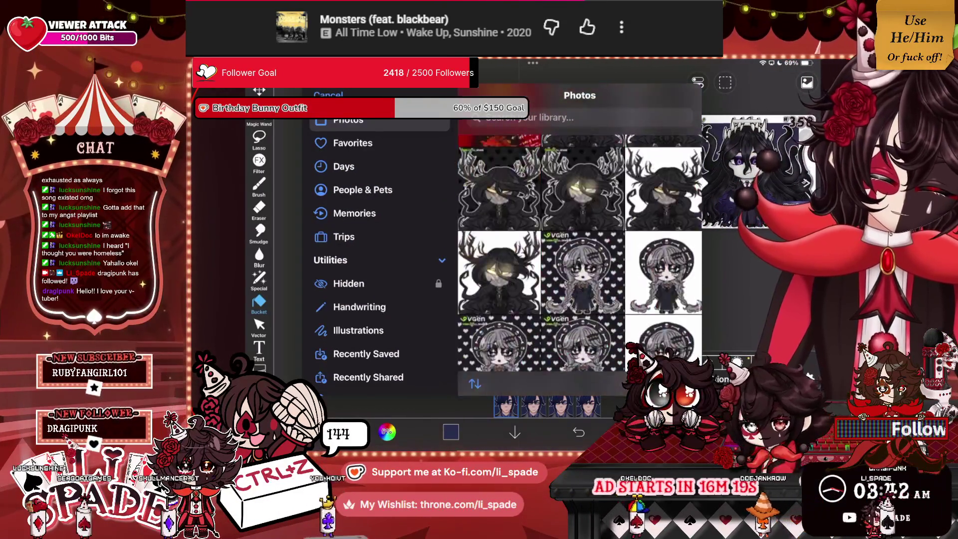
{"action": "scroll", "coordinate": [580, 252], "scroll_direction": "up", "scroll_amount": 5}
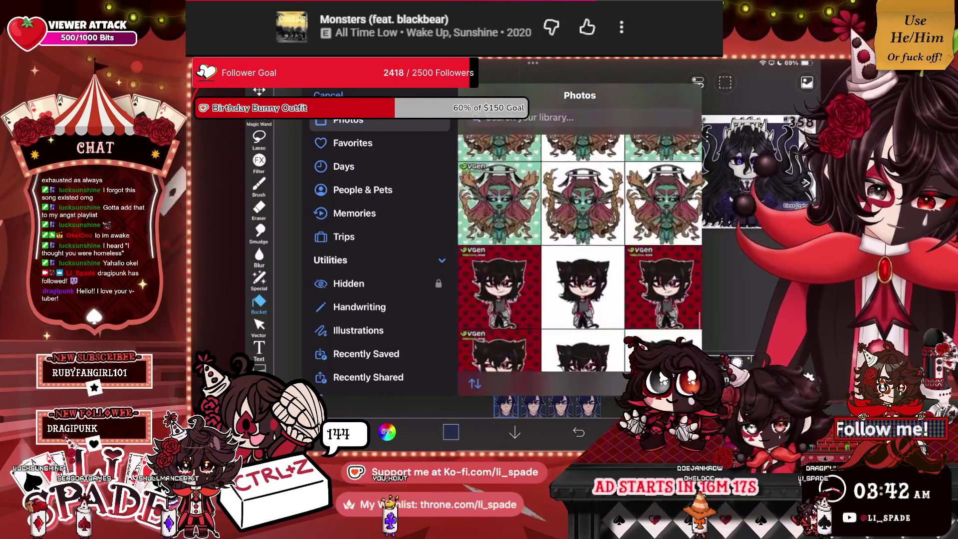
{"action": "scroll", "coordinate": [579, 251], "scroll_direction": "down", "scroll_amount": 3}
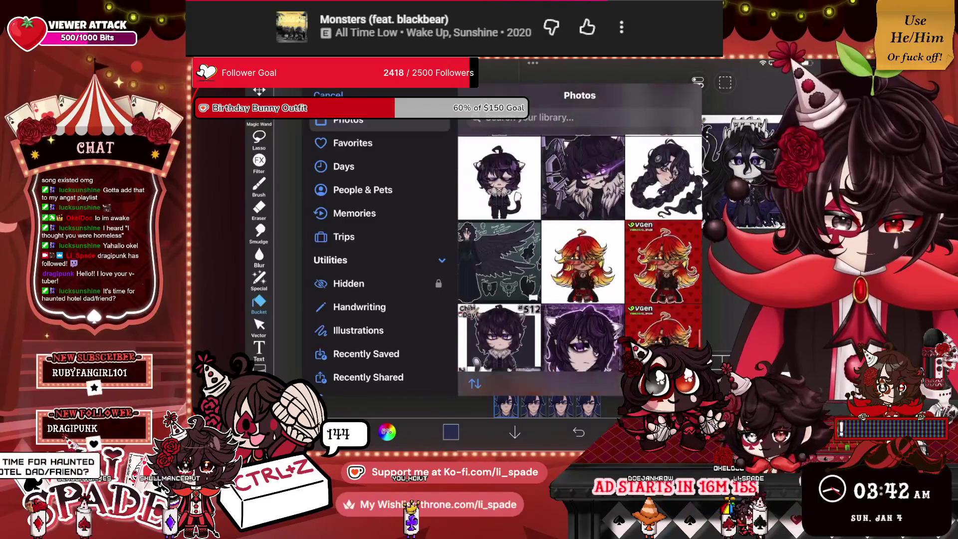
{"action": "scroll", "coordinate": [579, 251], "scroll_direction": "up", "scroll_amount": 5}
{"action": "scroll", "coordinate": [580, 252], "scroll_direction": "up", "scroll_amount": 5}
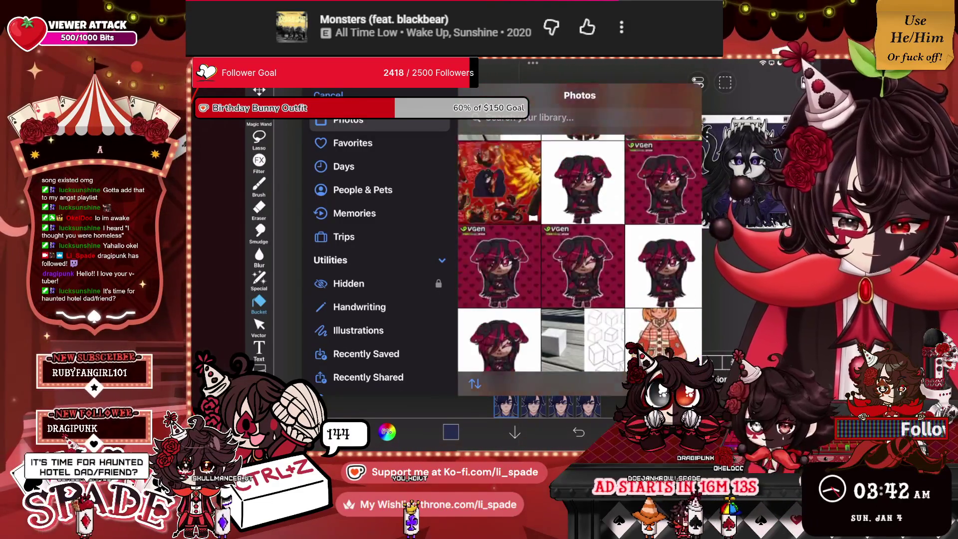
{"action": "scroll", "coordinate": [580, 252], "scroll_direction": "up", "scroll_amount": 5}
{"action": "scroll", "coordinate": [579, 252], "scroll_direction": "up", "scroll_amount": 5}
{"action": "scroll", "coordinate": [579, 251], "scroll_direction": "up", "scroll_amount": 5}
{"action": "scroll", "coordinate": [579, 252], "scroll_direction": "up", "scroll_amount": 5}
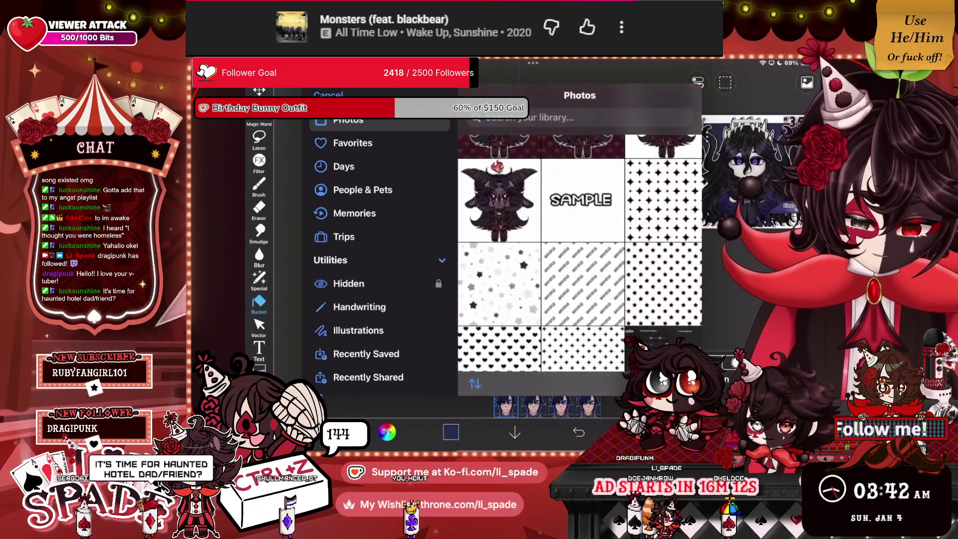
{"action": "scroll", "coordinate": [580, 252], "scroll_direction": "up", "scroll_amount": 5}
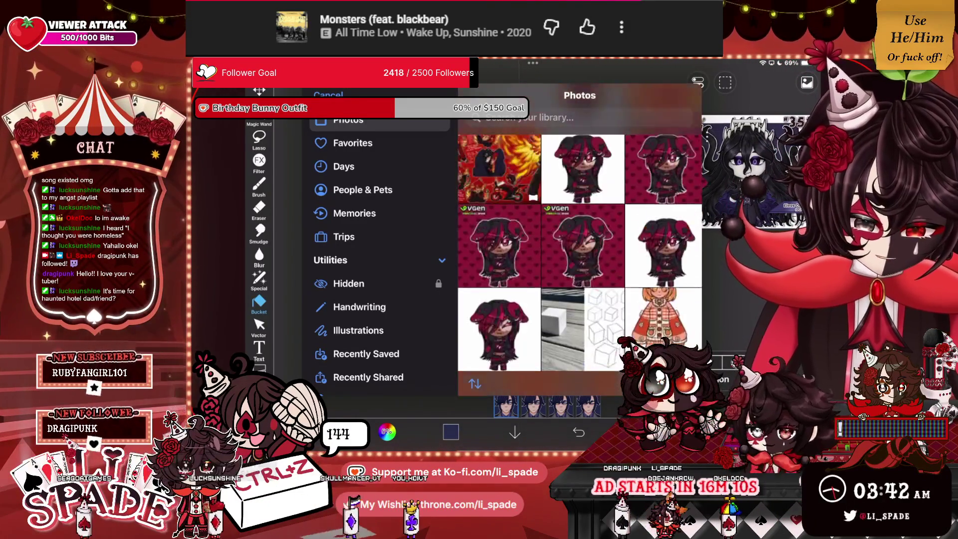
{"action": "scroll", "coordinate": [579, 252], "scroll_direction": "up", "scroll_amount": 5}
{"action": "scroll", "coordinate": [579, 252], "scroll_direction": "up", "scroll_amount": 5}
{"action": "scroll", "coordinate": [580, 252], "scroll_direction": "up", "scroll_amount": 5}
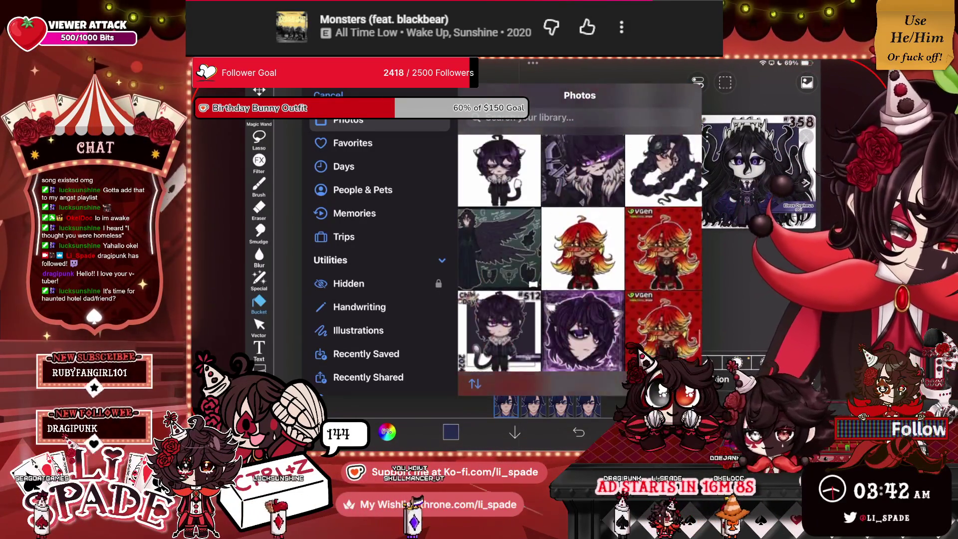
{"action": "scroll", "coordinate": [579, 252], "scroll_direction": "up", "scroll_amount": 5}
{"action": "scroll", "coordinate": [580, 252], "scroll_direction": "up", "scroll_amount": 5}
{"action": "scroll", "coordinate": [579, 252], "scroll_direction": "up", "scroll_amount": 5}
{"action": "scroll", "coordinate": [579, 251], "scroll_direction": "up", "scroll_amount": 5}
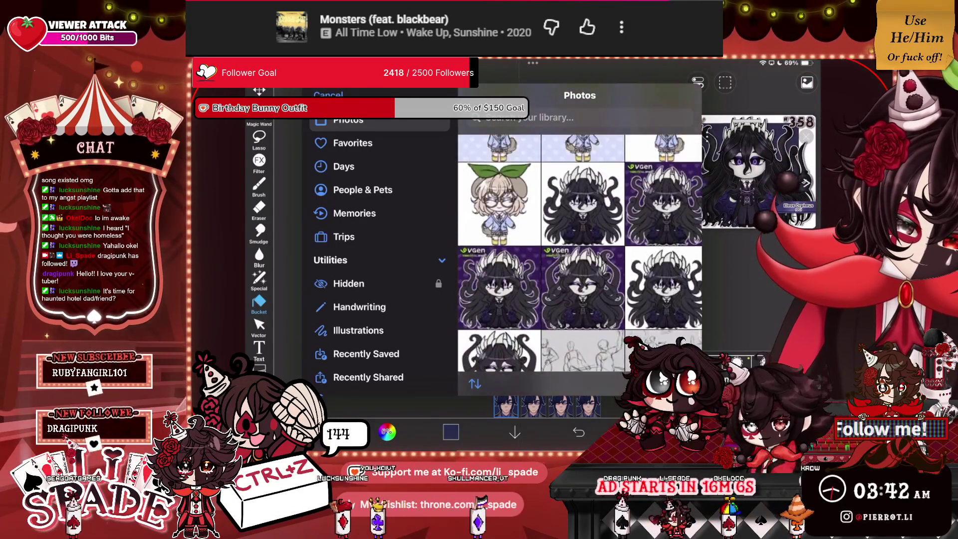
{"action": "scroll", "coordinate": [580, 251], "scroll_direction": "up", "scroll_amount": 5}
{"action": "left_click", "coordinate": [328, 95]}
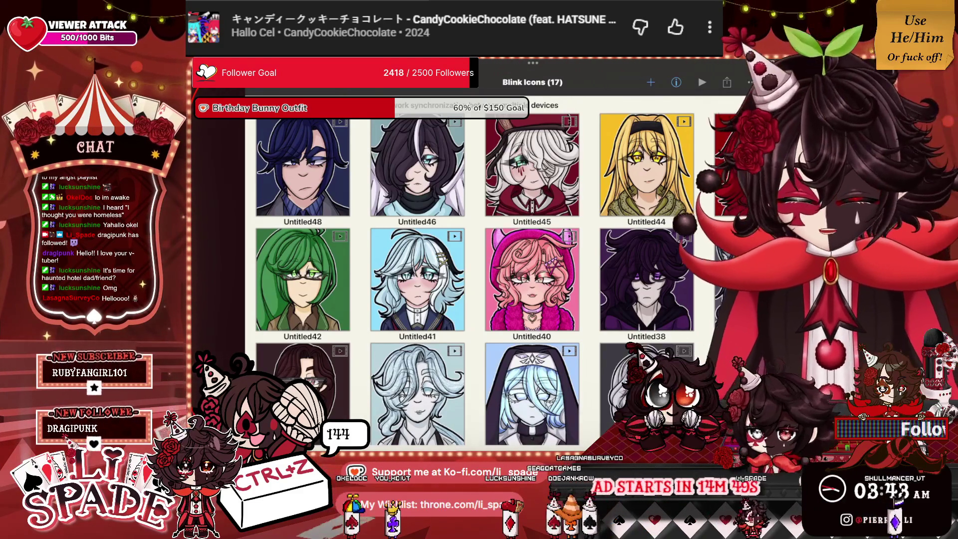
Step: Show the new-canvas choices and scroll down to the Animation sizes
{"action": "left_click", "coordinate": [650, 81]}
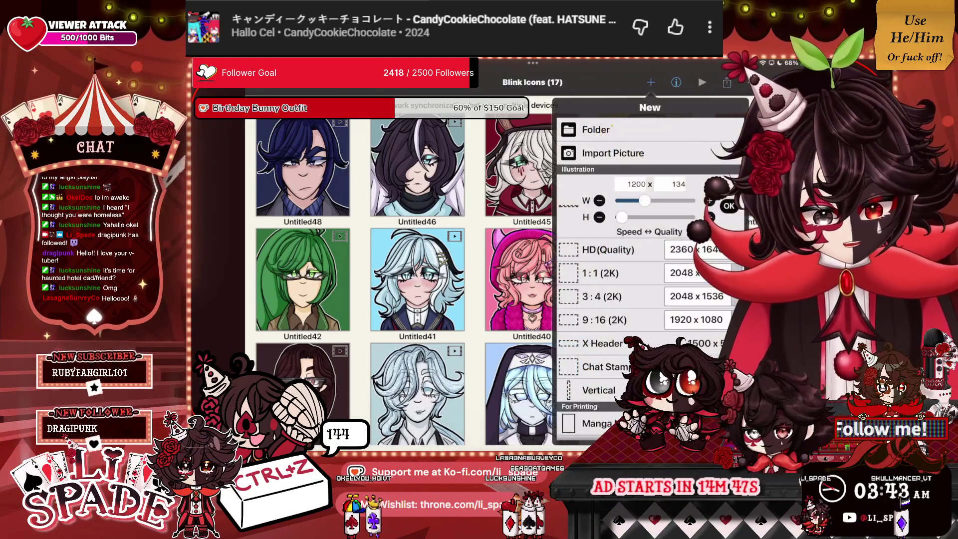
{"action": "scroll", "coordinate": [649, 274], "scroll_direction": "down", "scroll_amount": 10}
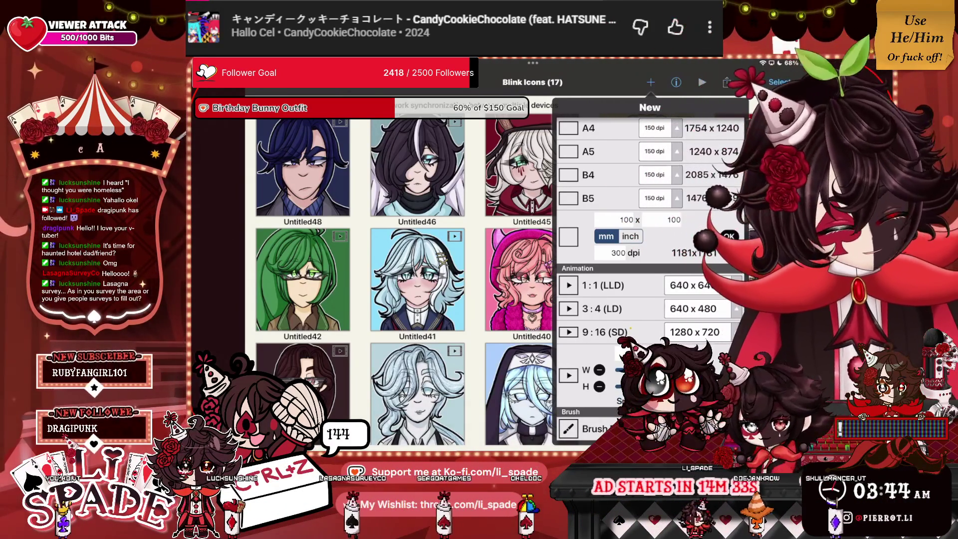
Step: Create a square 1:1 animation canvas, 640 x 640 at 15 fps
{"action": "left_click", "coordinate": [604, 284]}
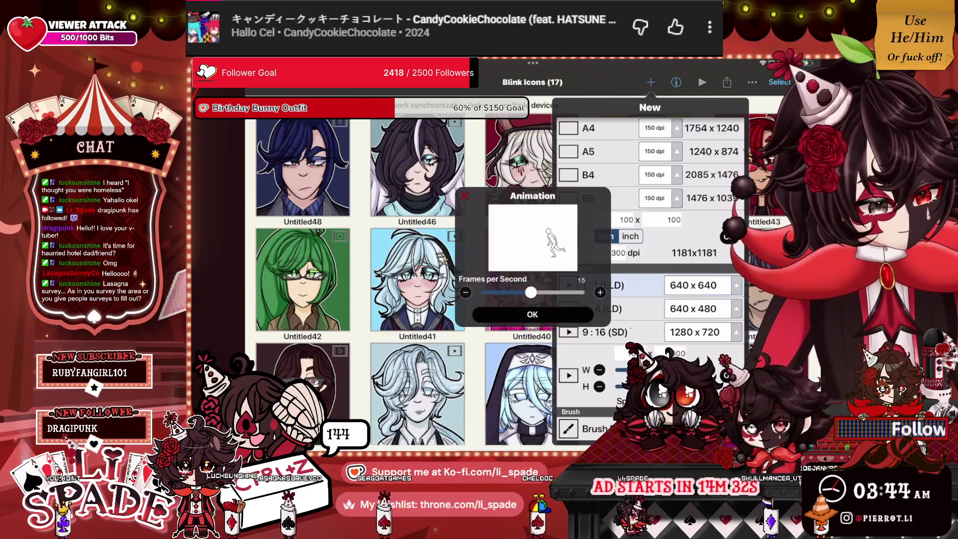
{"action": "left_click", "coordinate": [533, 315]}
{"action": "scroll", "coordinate": [572, 187], "scroll_direction": "down", "scroll_amount": 3}
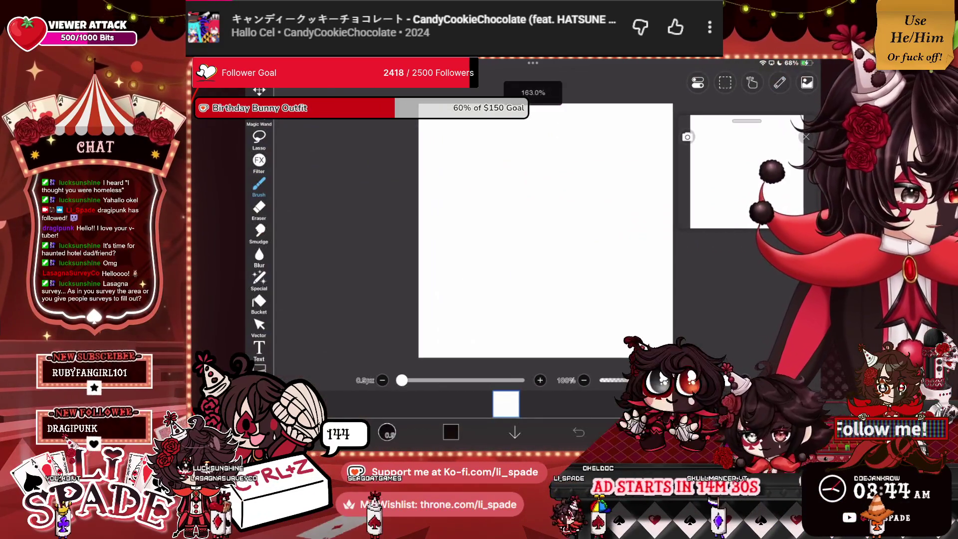
{"action": "scroll", "coordinate": [503, 220], "scroll_direction": "up", "scroll_amount": 2}
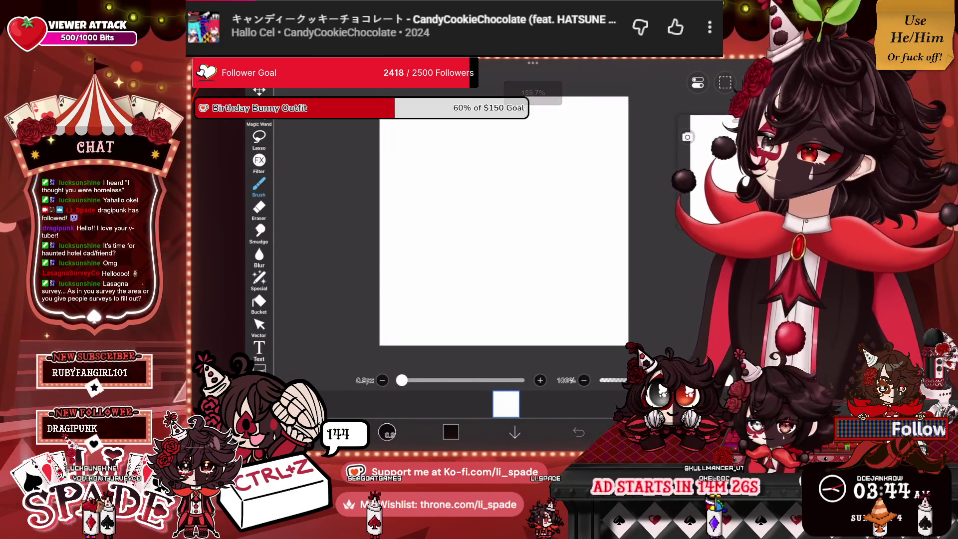
Step: Turn on vertical mirror symmetry and show a reference image beside the canvas
{"action": "left_click", "coordinate": [779, 83]}
{"action": "left_click", "coordinate": [711, 159]}
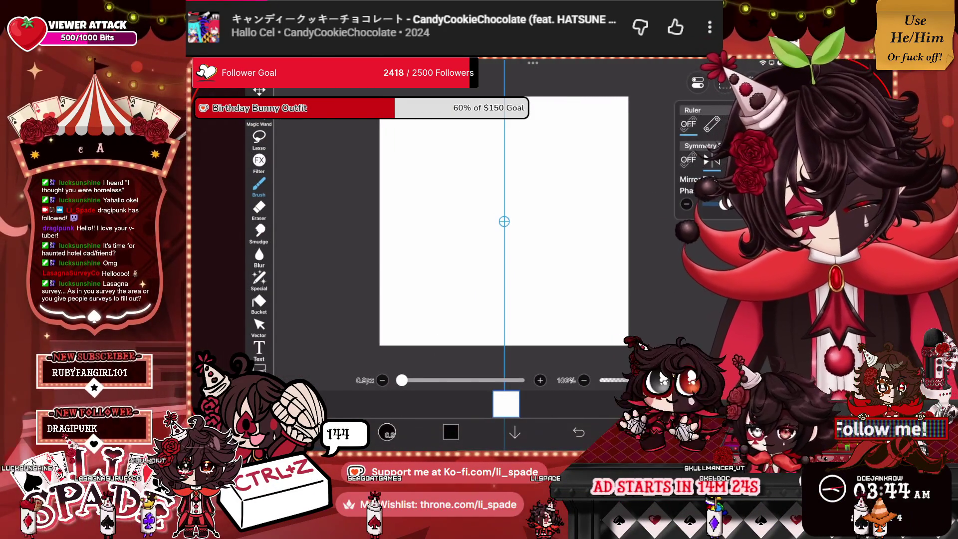
{"action": "left_click", "coordinate": [721, 83]}
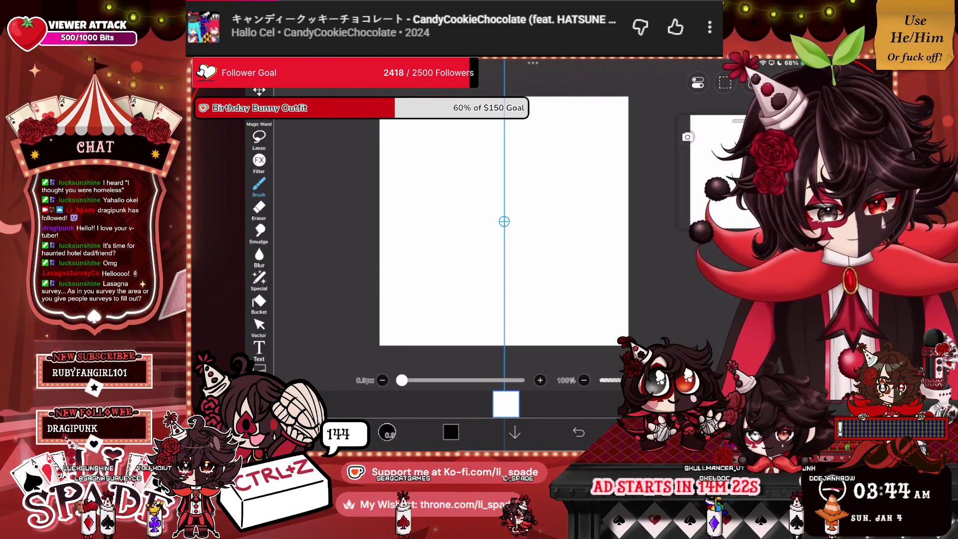
{"action": "left_click", "coordinate": [713, 170]}
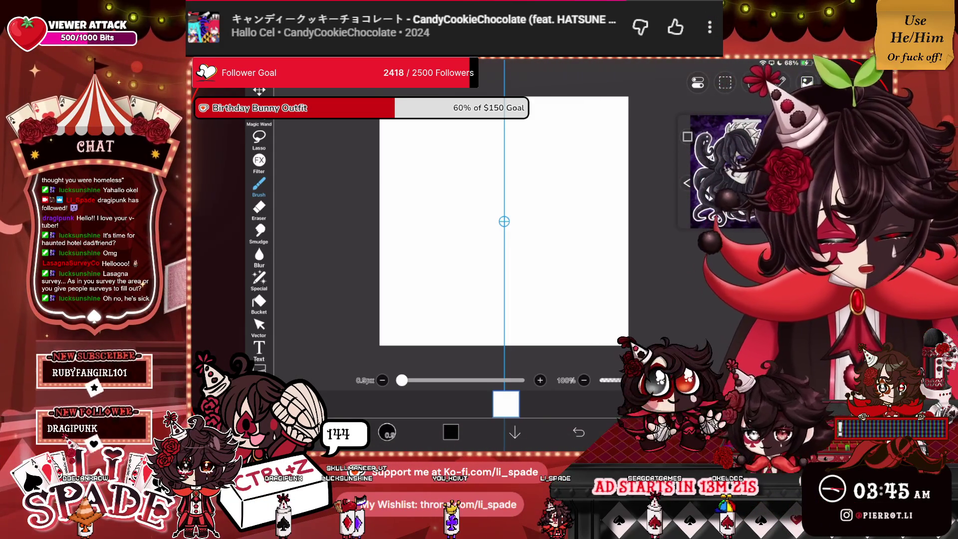
Step: Draw a mirrored circle for the cranium, erasing its bottom arc and closing the lower-left gap
{"action": "mouse_move", "coordinate": [452, 165]}
{"action": "left_mouse_down"}
{"action": "mouse_move", "coordinate": [503, 115]}
{"action": "mouse_move", "coordinate": [503, 207]}
{"action": "left_mouse_up"}
{"action": "left_click_drag", "start_coordinate": [502, 114], "coordinate": [499, 207]}
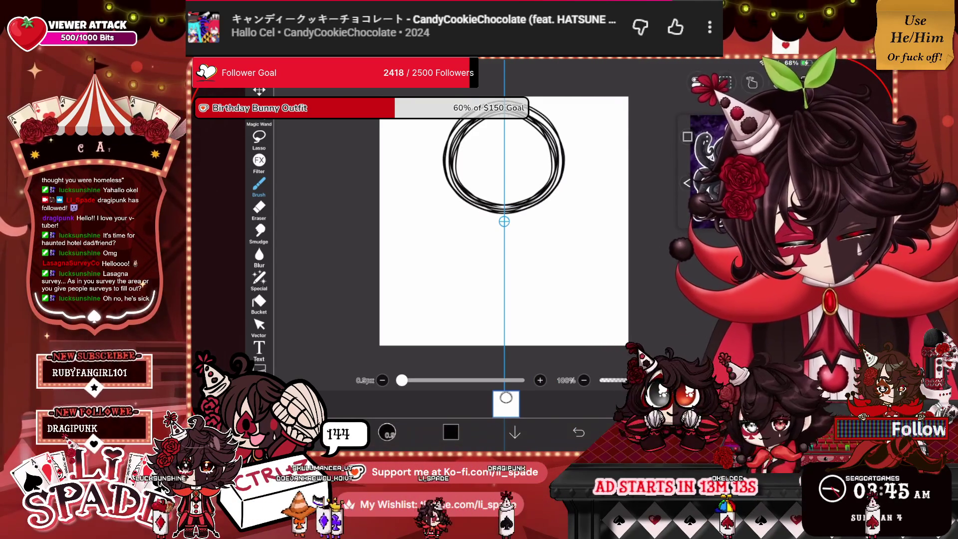
{"action": "left_click", "coordinate": [259, 209]}
{"action": "left_click_drag", "start_coordinate": [467, 192], "coordinate": [475, 199]}
{"action": "key", "text": "ctrl+z"}
{"action": "key", "text": "ctrl+z"}
{"action": "key", "text": "ctrl+z"}
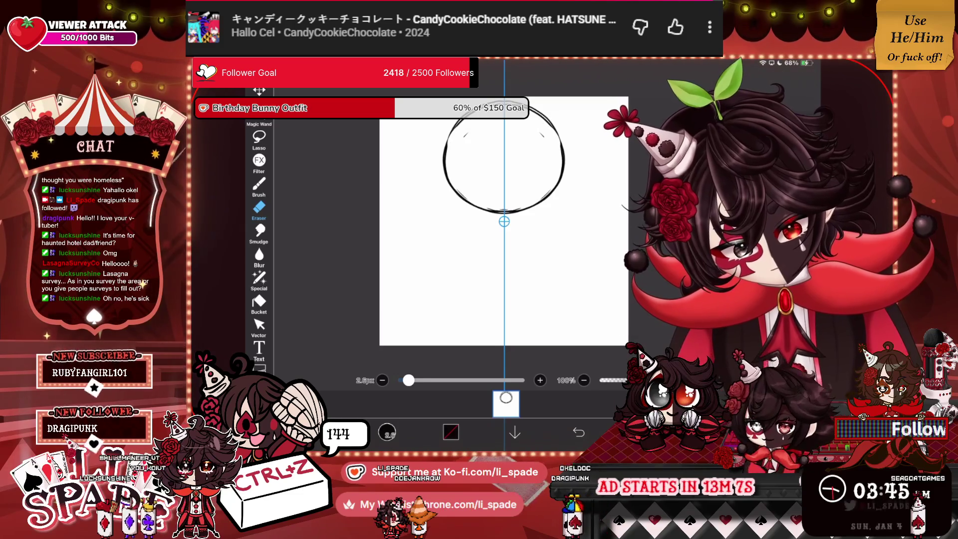
{"action": "left_click_drag", "start_coordinate": [478, 206], "coordinate": [504, 213]}
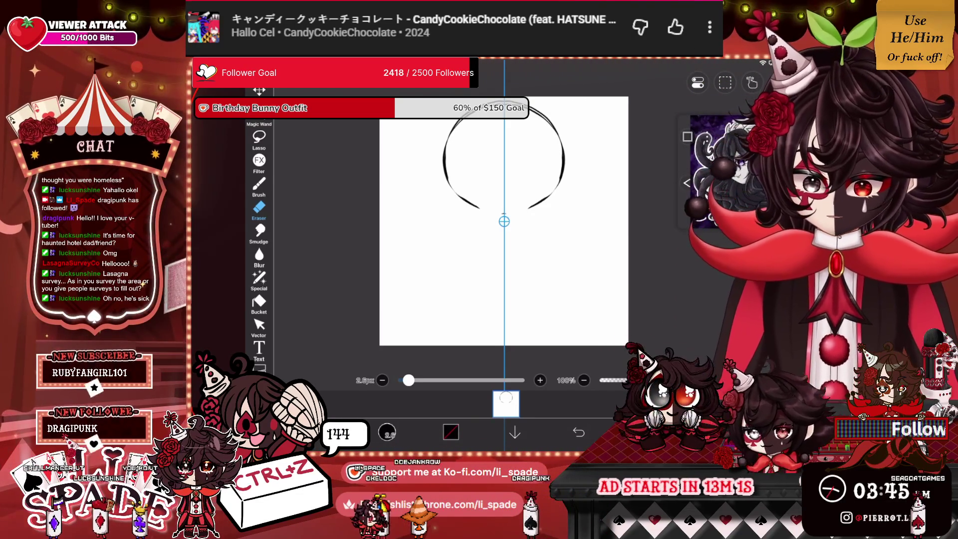
{"action": "key", "text": "b"}
{"action": "left_click_drag", "start_coordinate": [451, 197], "coordinate": [481, 261]}
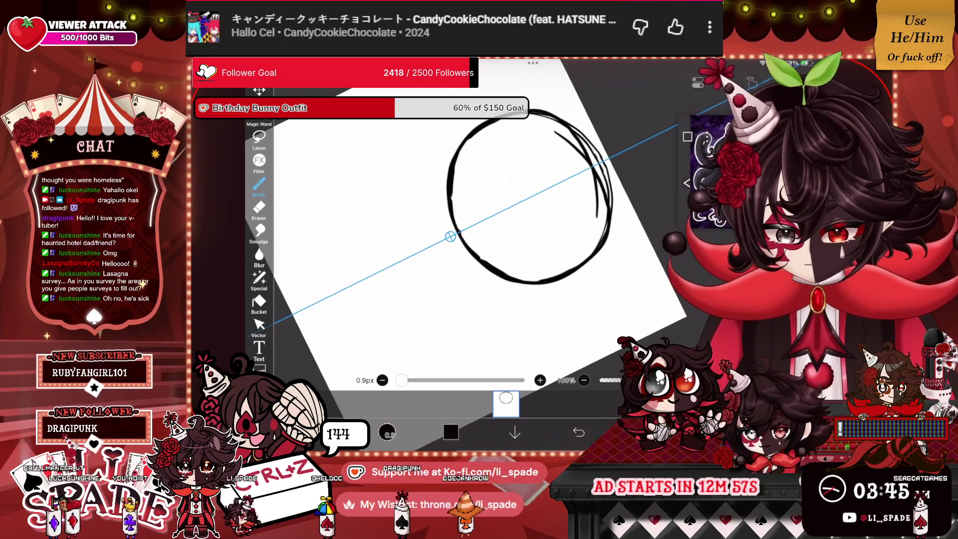
Step: Draw mirrored jaw lines to a pointed V chin and erase leftover circle ends and doubled lines
{"action": "left_click_drag", "start_coordinate": [549, 300], "coordinate": [509, 329]}
{"action": "left_click_drag", "start_coordinate": [499, 250], "coordinate": [513, 210]}
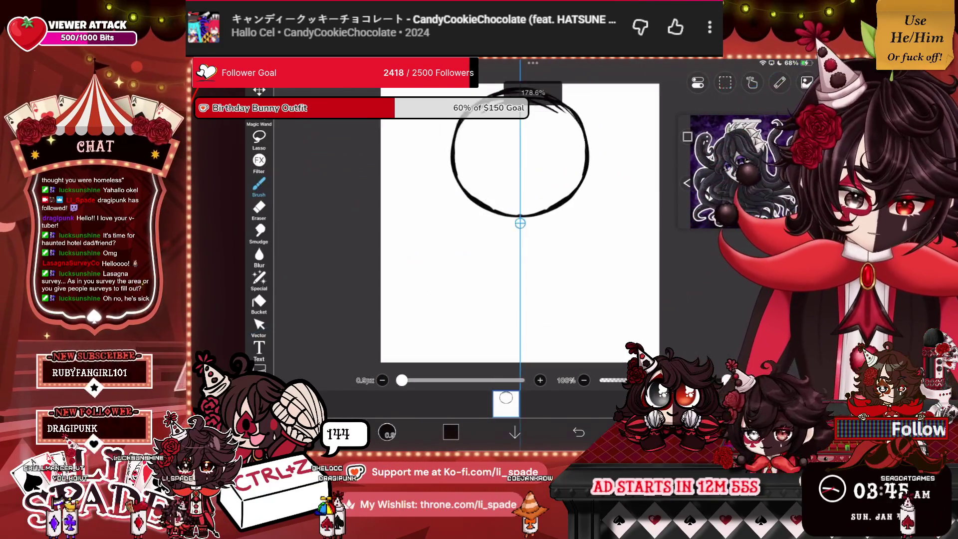
{"action": "left_click_drag", "start_coordinate": [424, 100], "coordinate": [513, 266]}
{"action": "left_click_drag", "start_coordinate": [604, 114], "coordinate": [516, 264]}
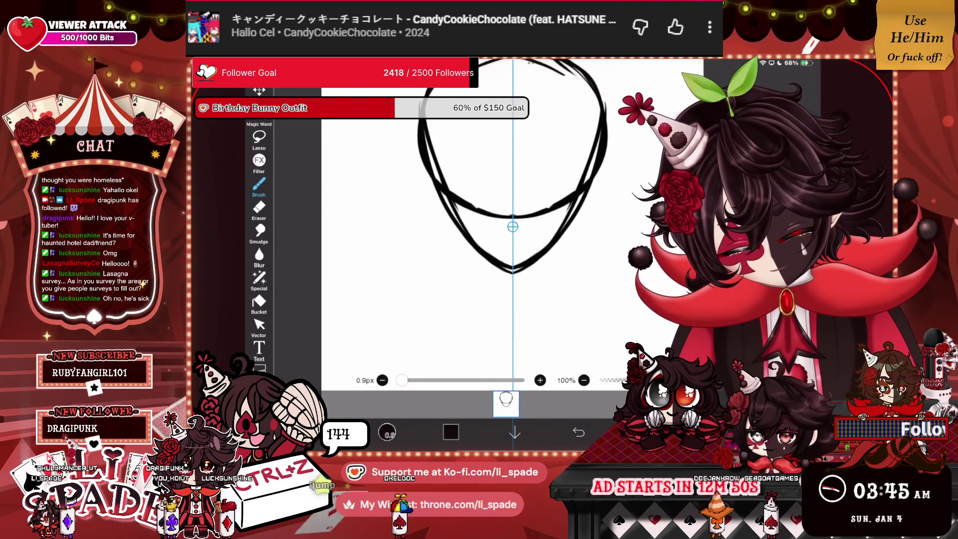
{"action": "left_click_drag", "start_coordinate": [499, 262], "coordinate": [513, 272]}
{"action": "left_click", "coordinate": [259, 207]}
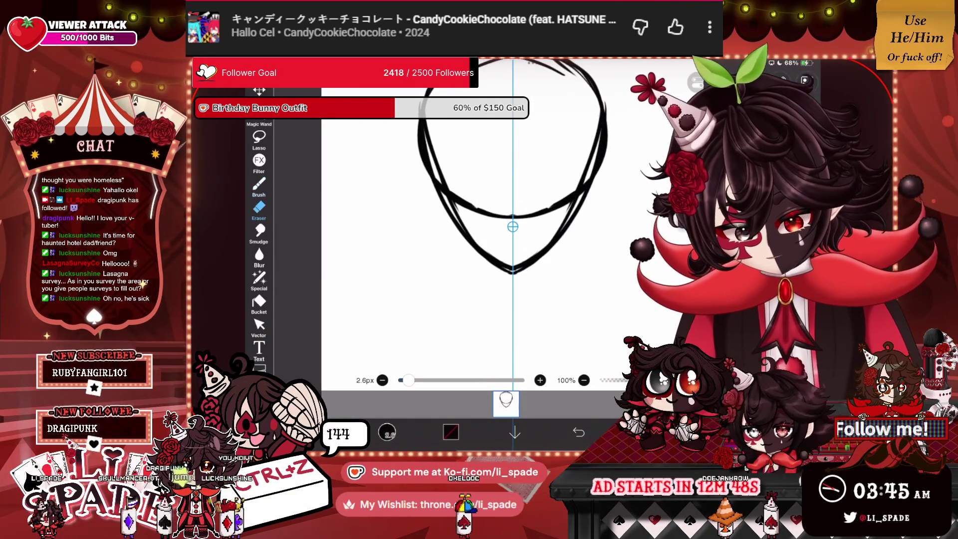
{"action": "left_click_drag", "start_coordinate": [427, 179], "coordinate": [457, 209]}
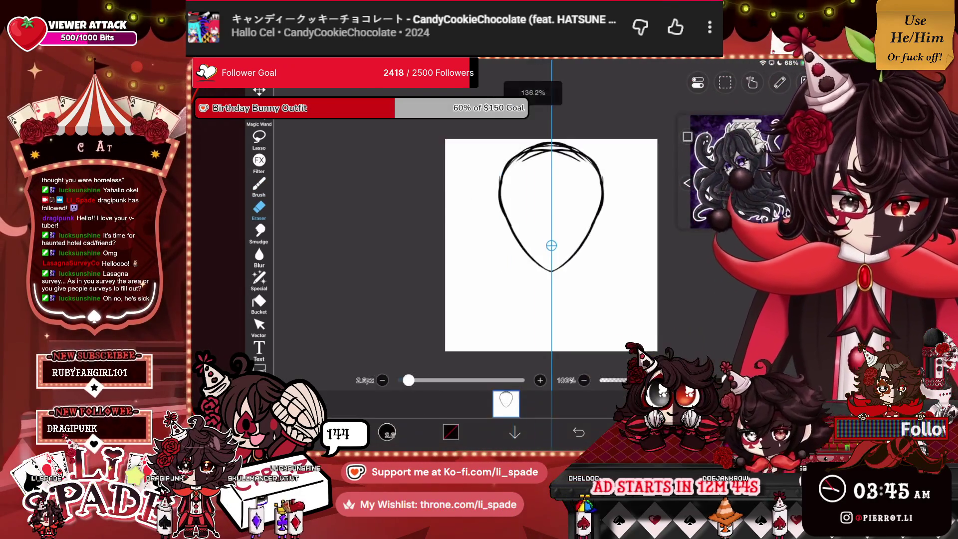
{"action": "scroll", "coordinate": [514, 224], "scroll_direction": "up", "scroll_amount": 3}
{"action": "left_click_drag", "start_coordinate": [425, 175], "coordinate": [430, 246]}
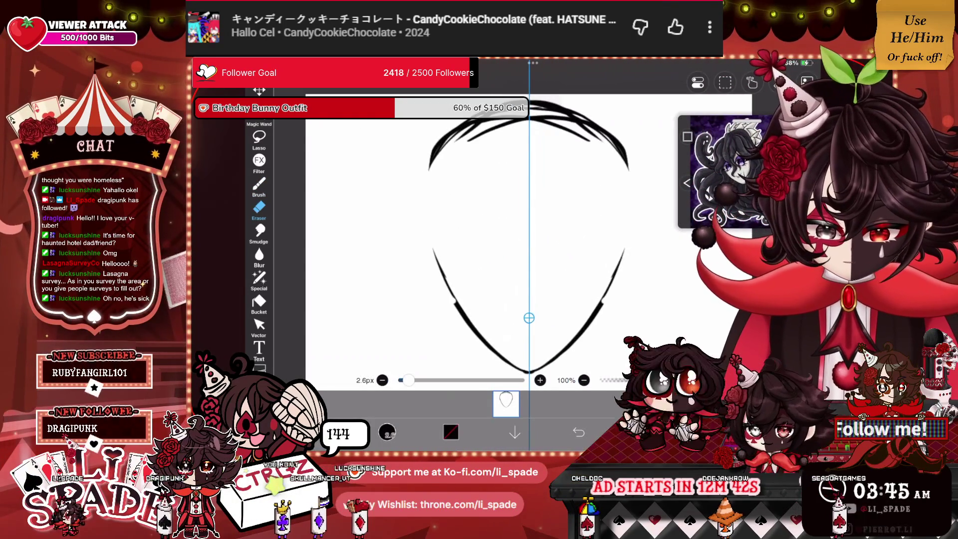
{"action": "left_click", "coordinate": [258, 185]}
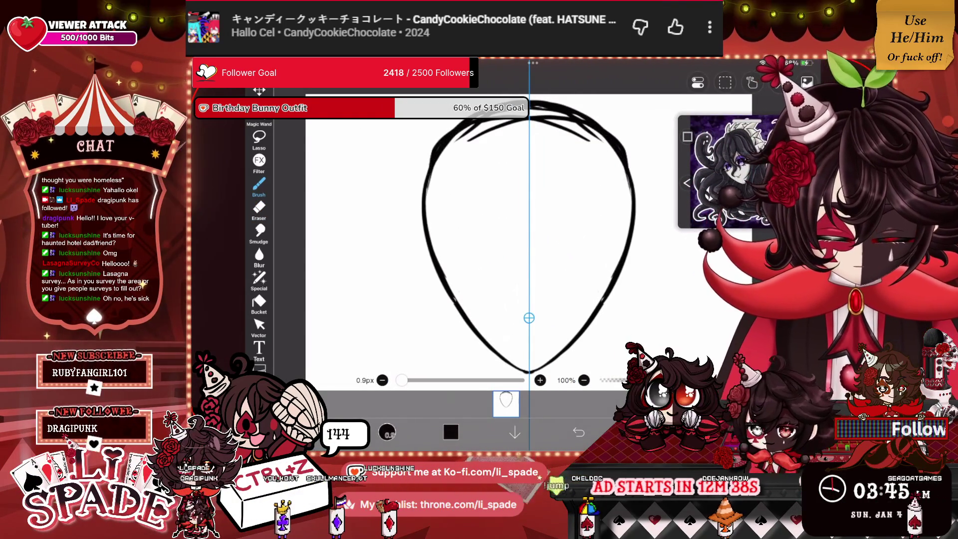
{"action": "scroll", "coordinate": [513, 240], "scroll_direction": "down", "scroll_amount": 3}
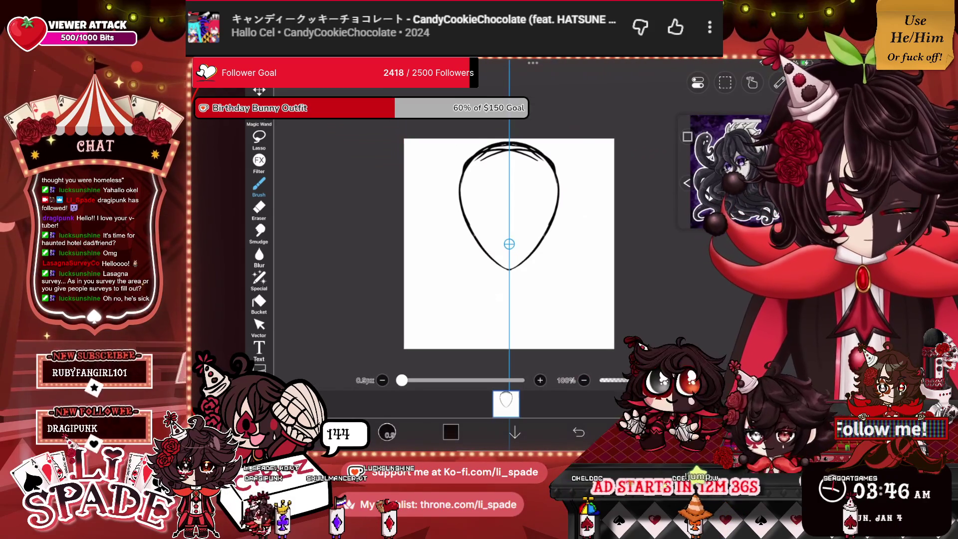
{"action": "scroll", "coordinate": [514, 224], "scroll_direction": "up", "scroll_amount": 3}
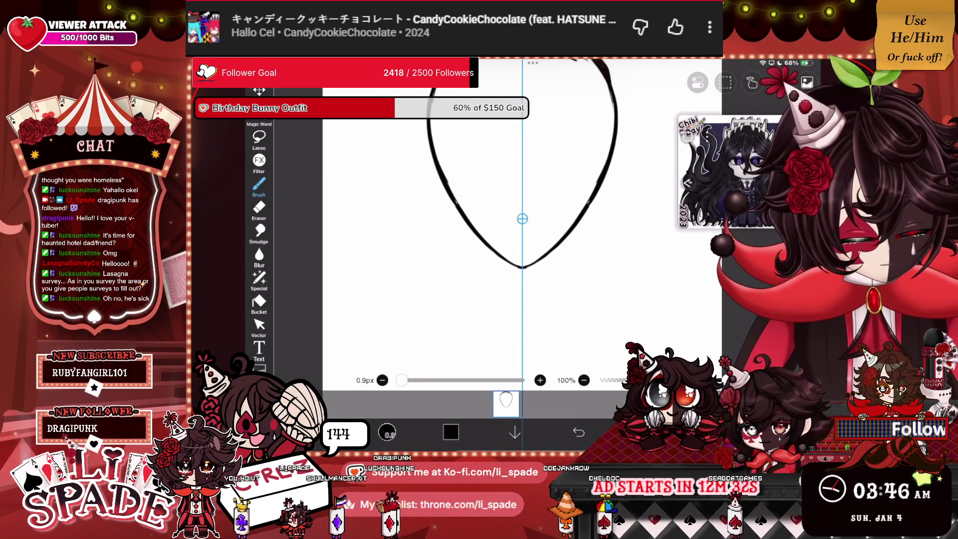
Step: Draw mirrored neck lines, shoulders and arms curving down from the chin
{"action": "scroll", "coordinate": [521, 210], "scroll_direction": "up", "scroll_amount": 3}
{"action": "left_click_drag", "start_coordinate": [473, 184], "coordinate": [489, 264]}
{"action": "left_click_drag", "start_coordinate": [567, 184], "coordinate": [551, 264]}
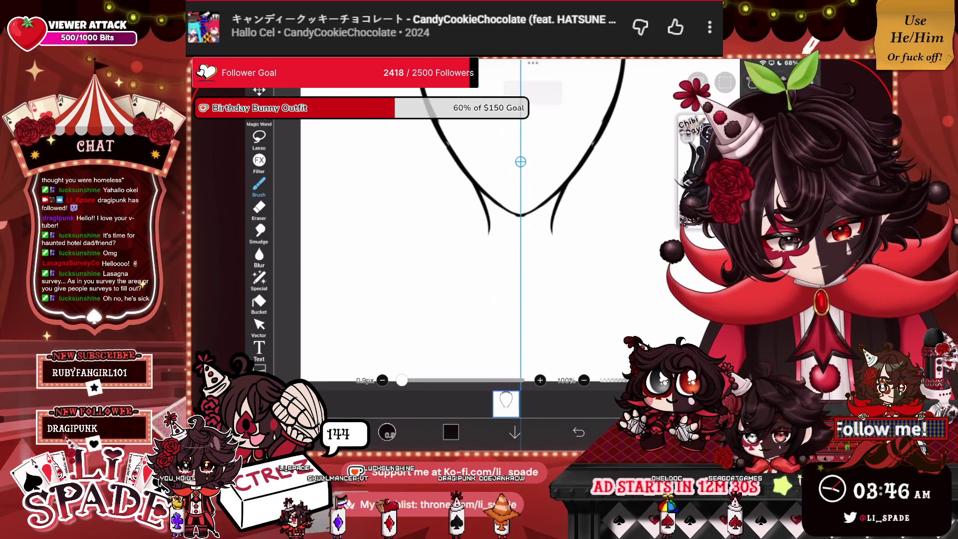
{"action": "scroll", "coordinate": [528, 225], "scroll_direction": "down", "scroll_amount": 1}
{"action": "left_click_drag", "start_coordinate": [499, 216], "coordinate": [392, 265]}
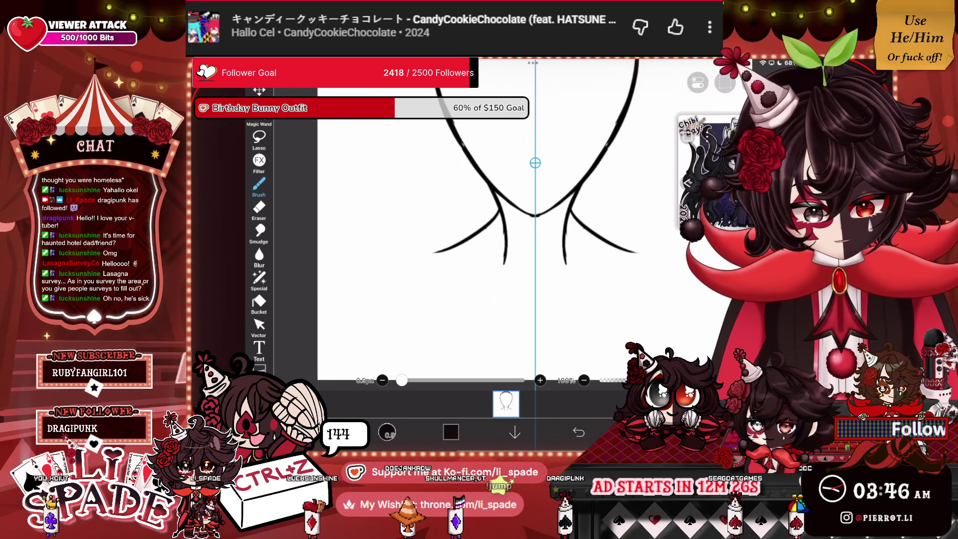
{"action": "left_click_drag", "start_coordinate": [571, 216], "coordinate": [677, 263]}
{"action": "left_click_drag", "start_coordinate": [394, 263], "coordinate": [371, 307]}
{"action": "left_click_drag", "start_coordinate": [676, 263], "coordinate": [697, 307]}
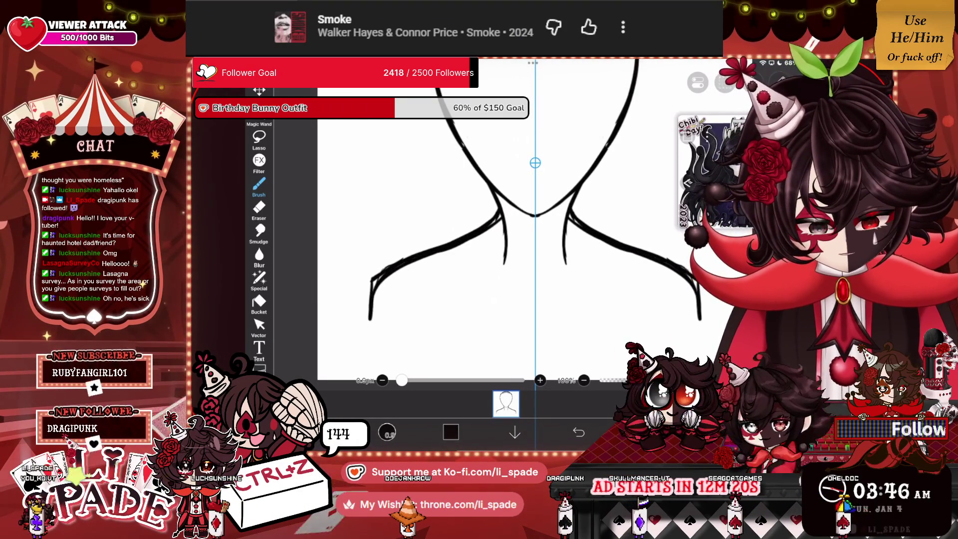
Step: Undo the stray strokes at the top of the head
{"action": "scroll", "coordinate": [586, 240], "scroll_direction": "down", "scroll_amount": 5}
{"action": "scroll", "coordinate": [586, 241], "scroll_direction": "up", "scroll_amount": 5}
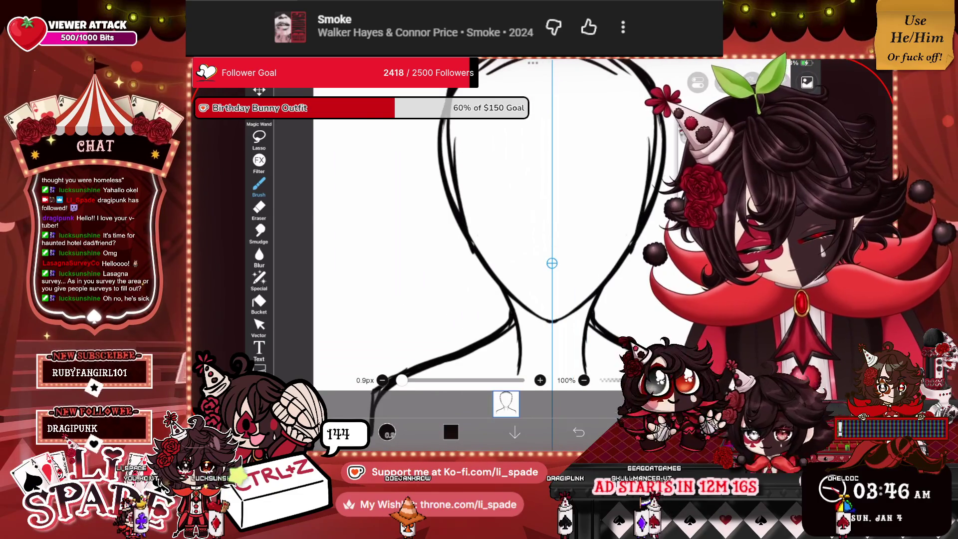
{"action": "left_click", "coordinate": [259, 232]}
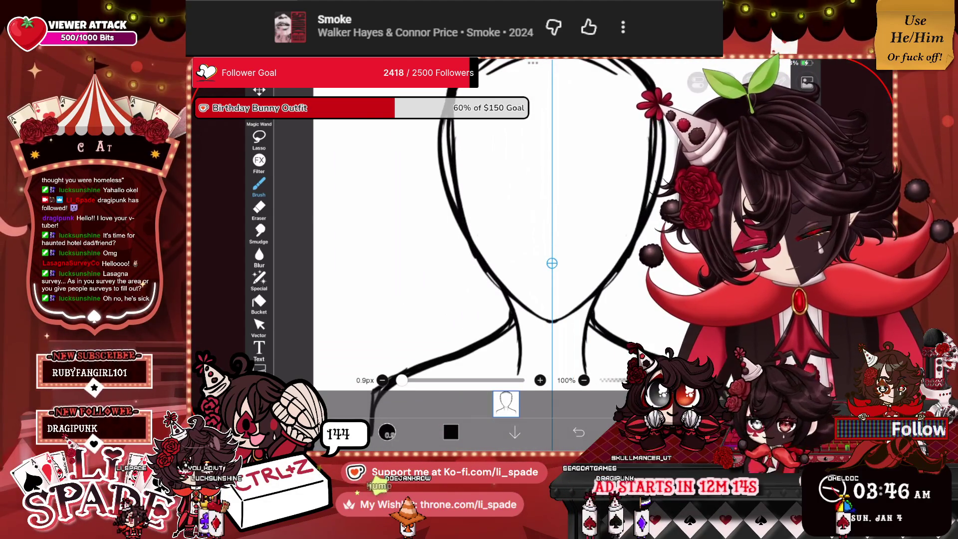
{"action": "left_click", "coordinate": [259, 208]}
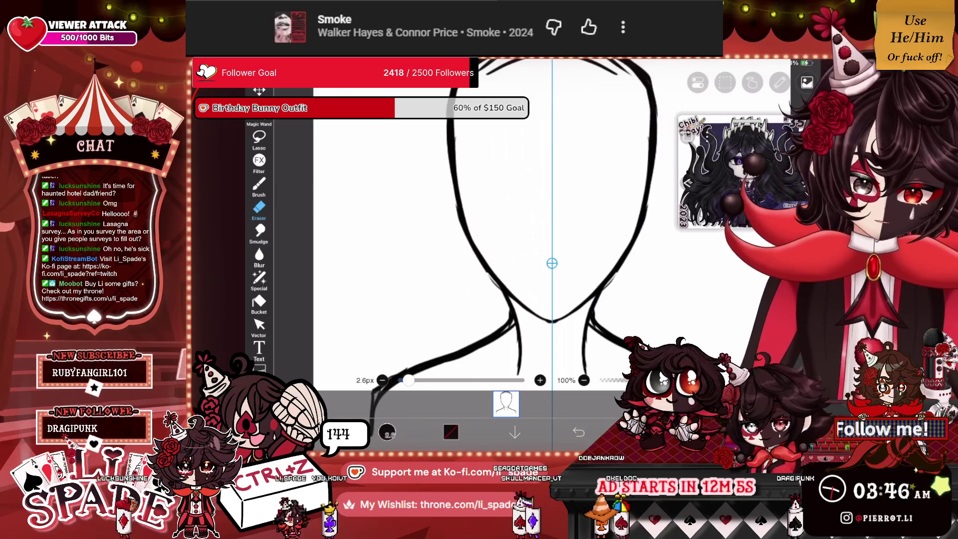
{"action": "scroll", "coordinate": [552, 262], "scroll_direction": "up", "scroll_amount": 5}
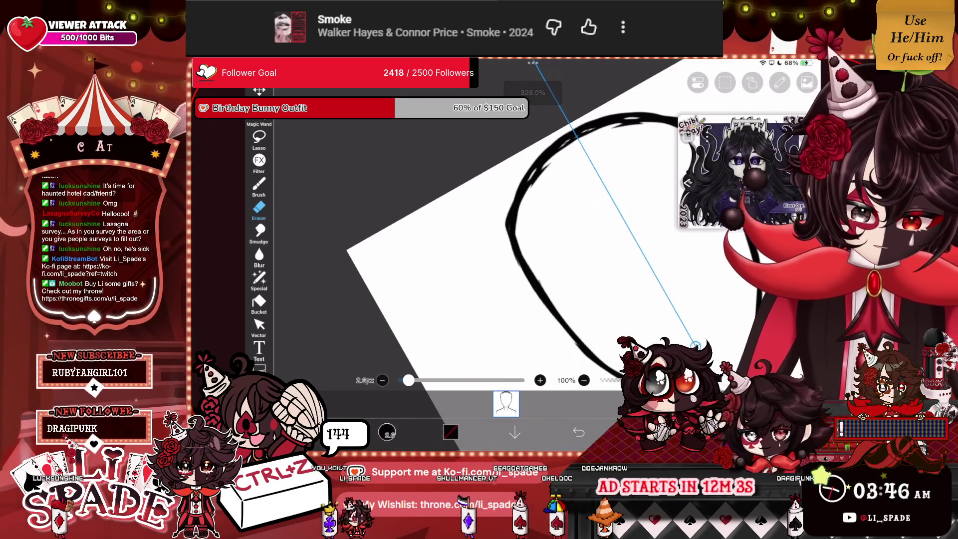
{"action": "key", "text": "ctrl+z"}
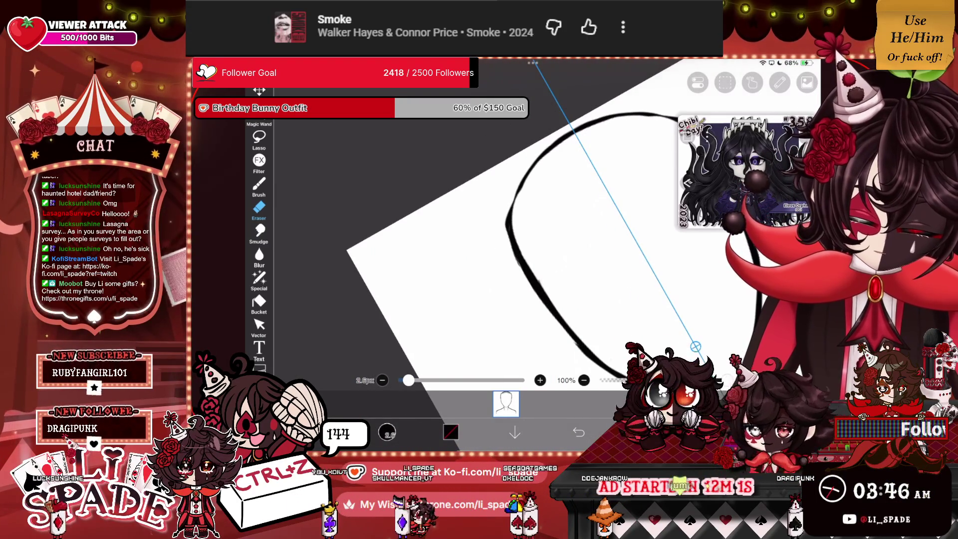
{"action": "scroll", "coordinate": [583, 236], "scroll_direction": "down", "scroll_amount": 5}
{"action": "scroll", "coordinate": [552, 169], "scroll_direction": "up", "scroll_amount": 5}
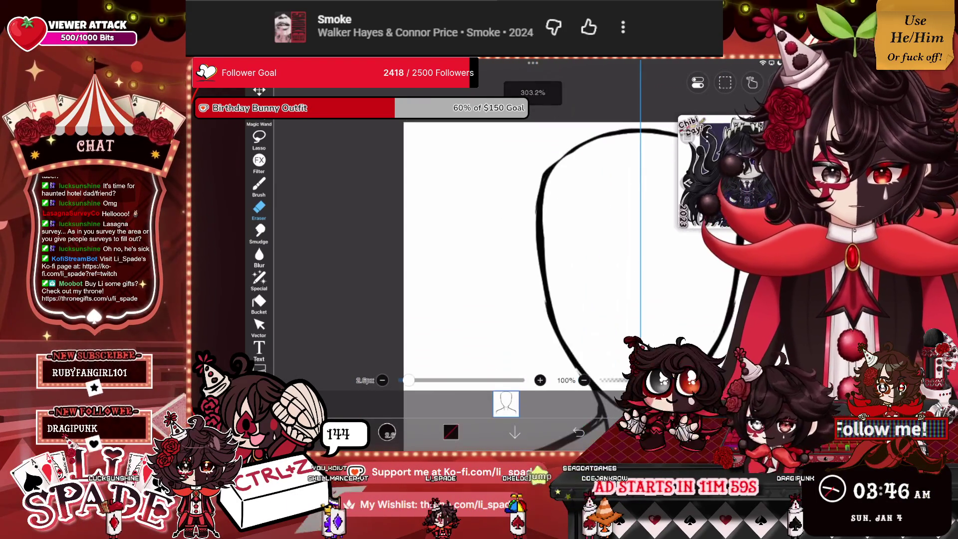
{"action": "scroll", "coordinate": [531, 225], "scroll_direction": "down", "scroll_amount": 5}
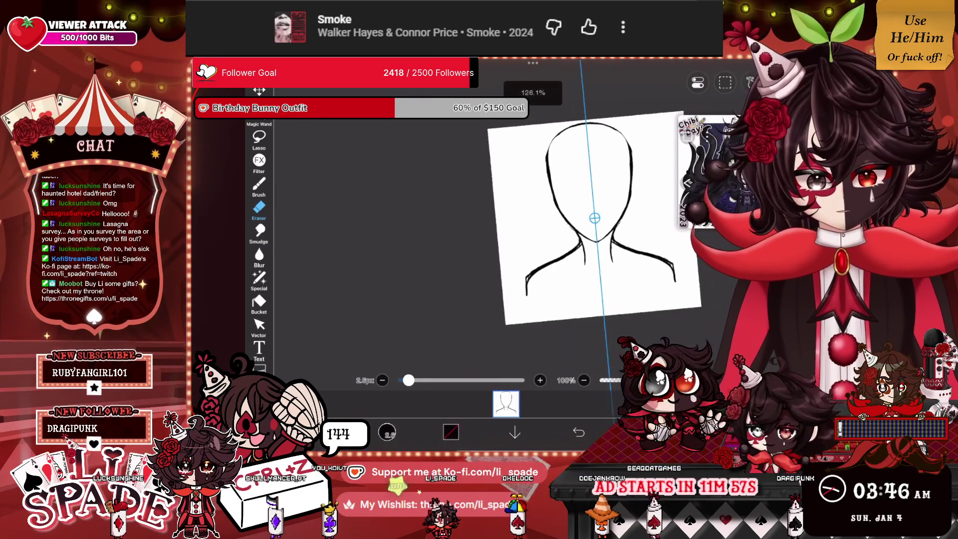
{"action": "scroll", "coordinate": [532, 234], "scroll_direction": "up", "scroll_amount": 6}
{"action": "scroll", "coordinate": [532, 234], "scroll_direction": "down", "scroll_amount": 1}
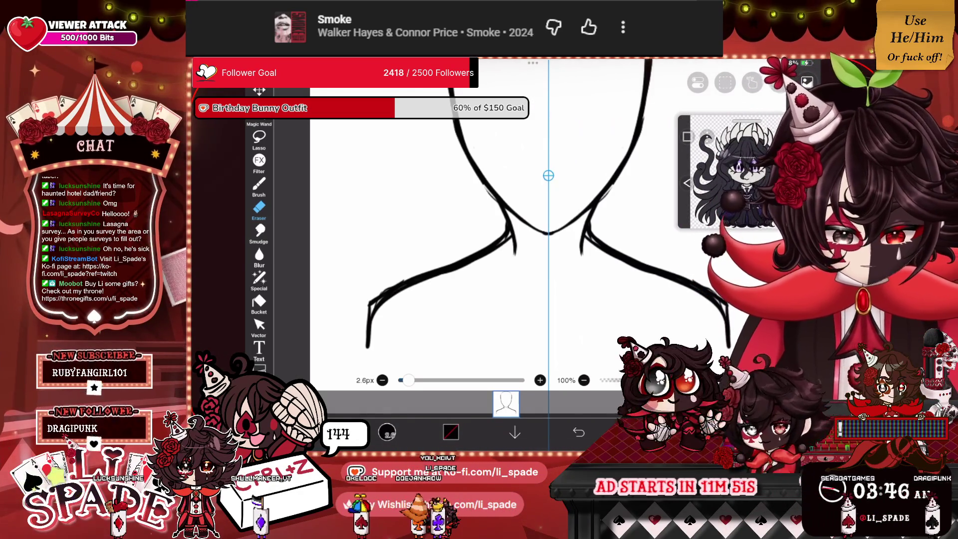
{"action": "scroll", "coordinate": [531, 225], "scroll_direction": "down", "scroll_amount": 3}
{"action": "scroll", "coordinate": [579, 240], "scroll_direction": "down", "scroll_amount": 2}
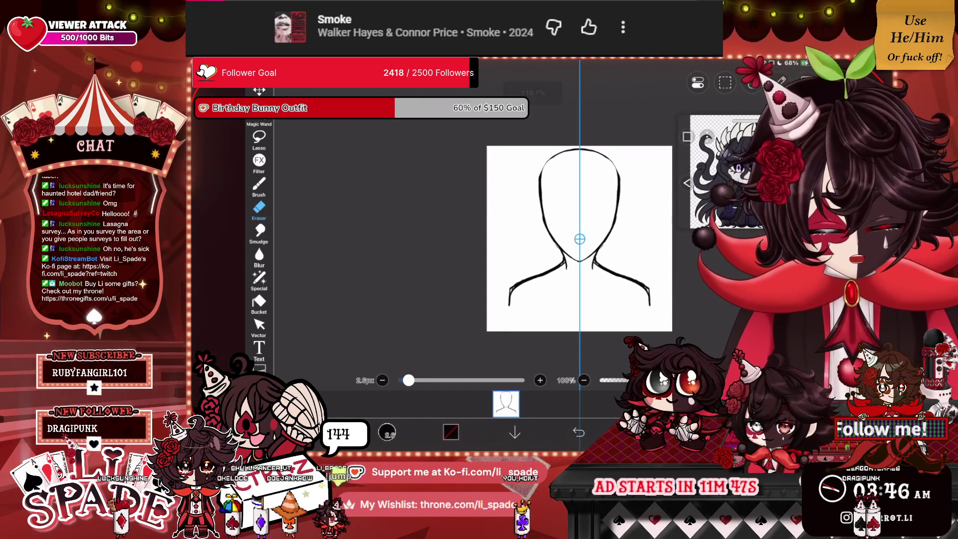
{"action": "left_click", "coordinate": [506, 403]}
Step: Enlarge the head-and-shoulders sketch by about 20% and nudge it into place
{"action": "left_click", "coordinate": [259, 90]}
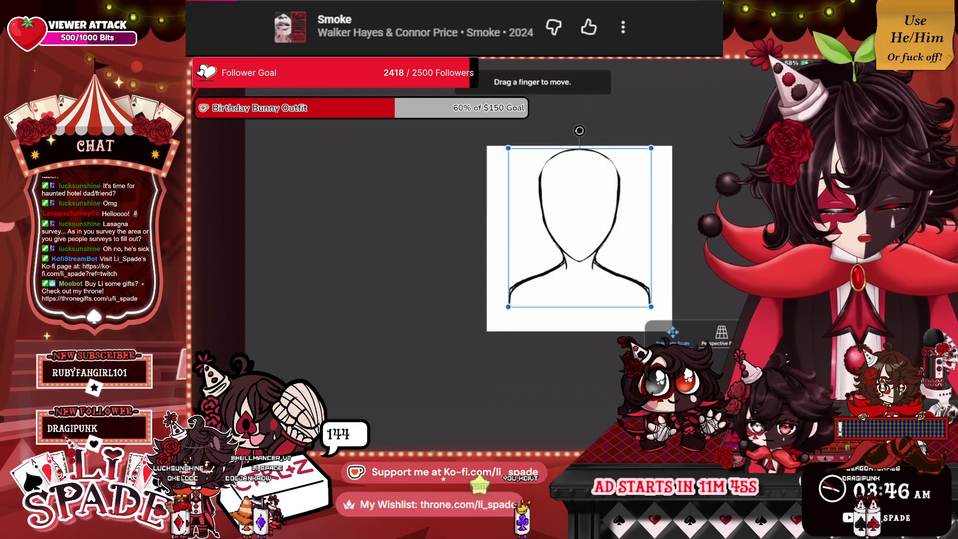
{"action": "key", "text": "Escape"}
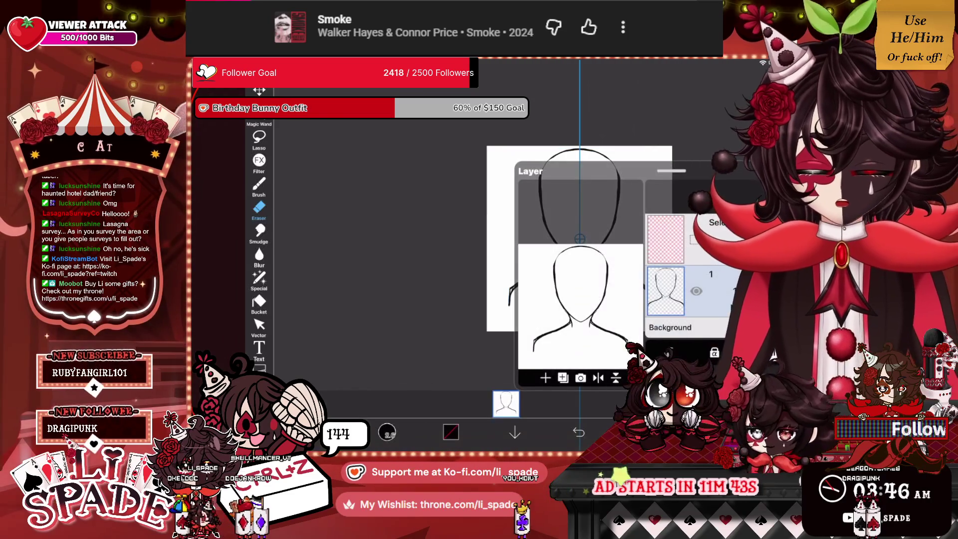
{"action": "left_click", "coordinate": [506, 403]}
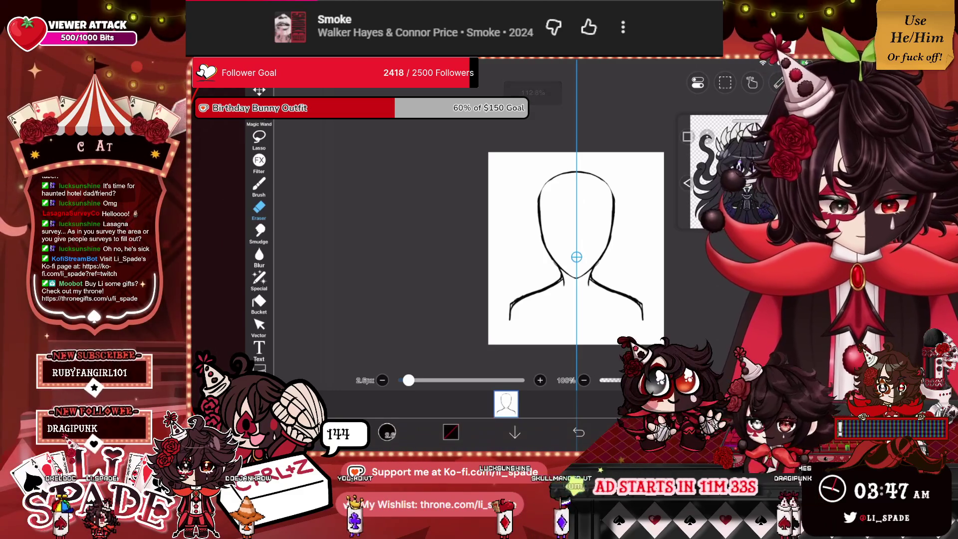
{"action": "left_click", "coordinate": [506, 403]}
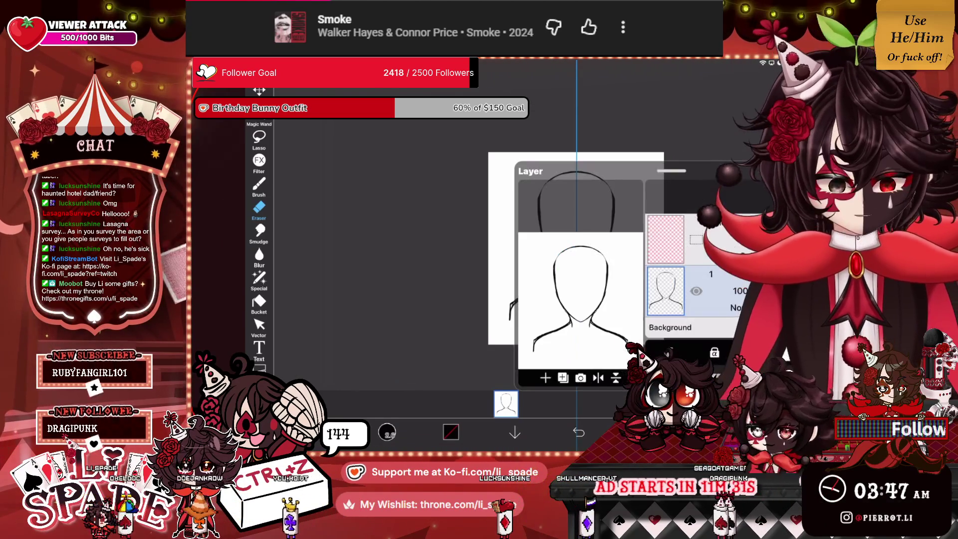
{"action": "left_click", "coordinate": [648, 436]}
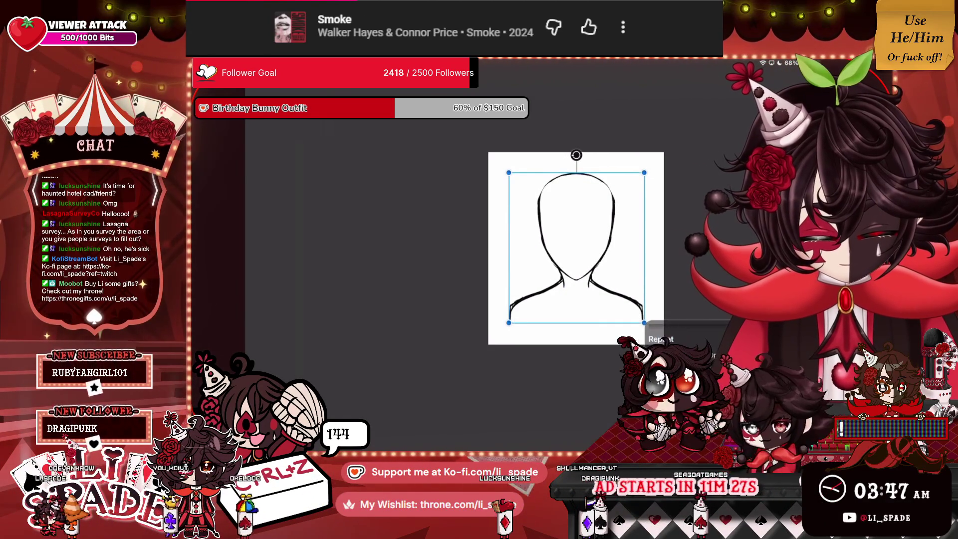
{"action": "left_click_drag", "start_coordinate": [644, 322], "coordinate": [658, 338]}
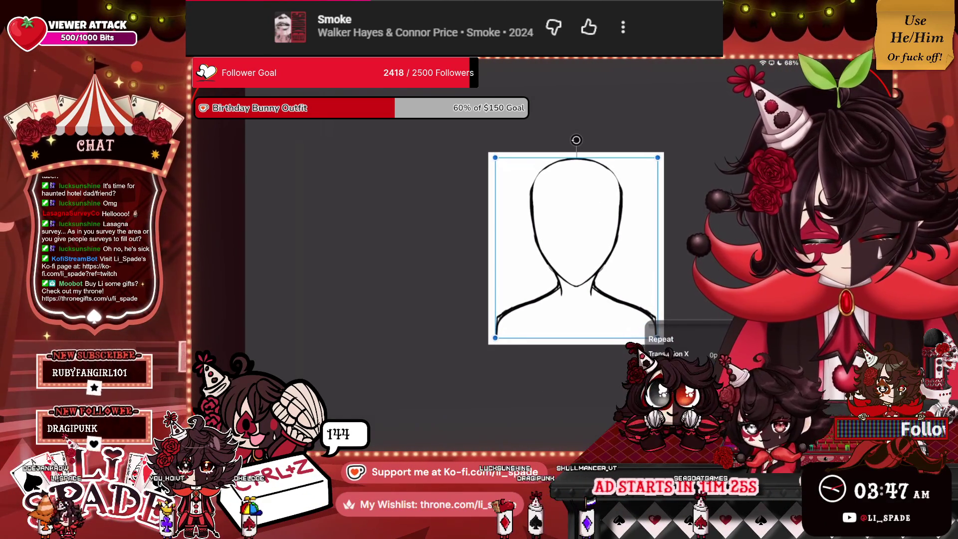
{"action": "left_click_drag", "start_coordinate": [576, 248], "coordinate": [576, 254]}
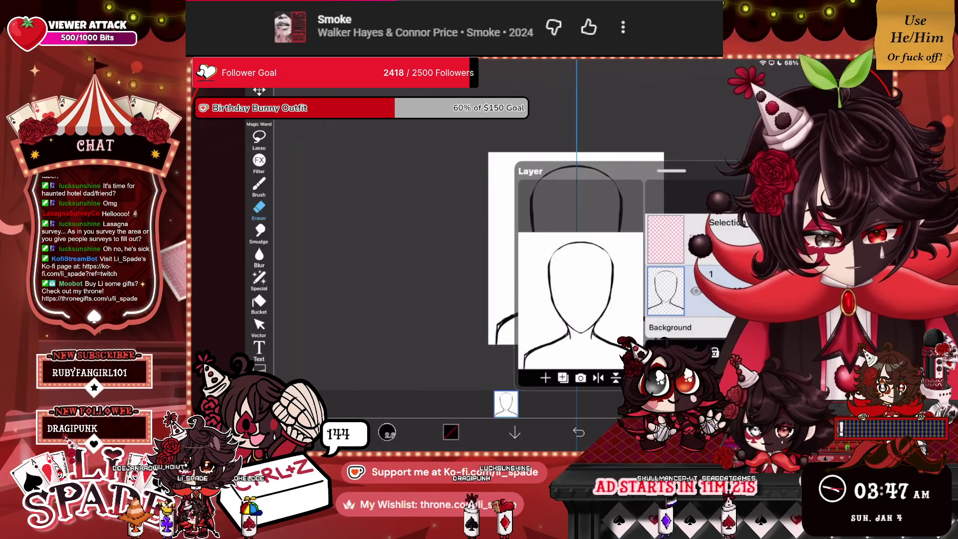
{"action": "left_click_drag", "start_coordinate": [576, 255], "coordinate": [576, 246]}
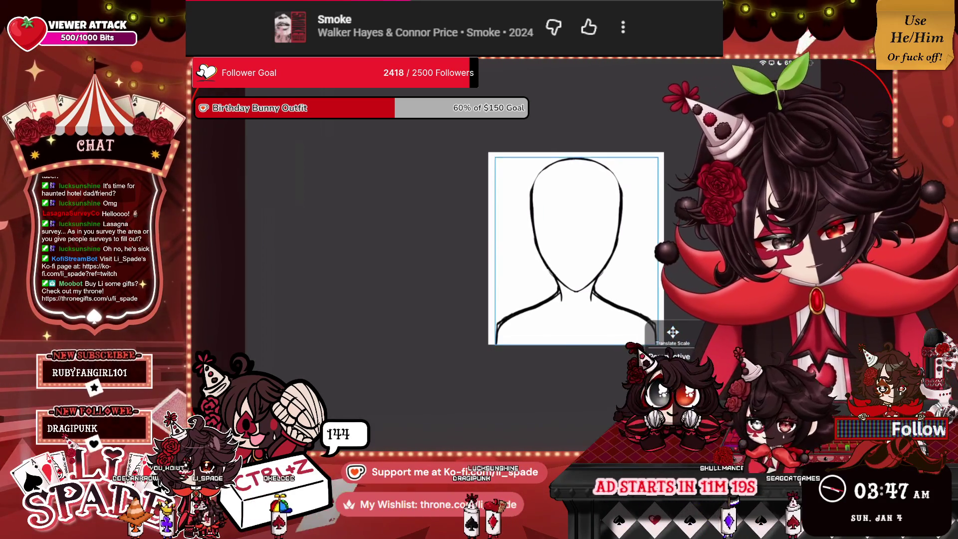
{"action": "key", "text": "Return"}
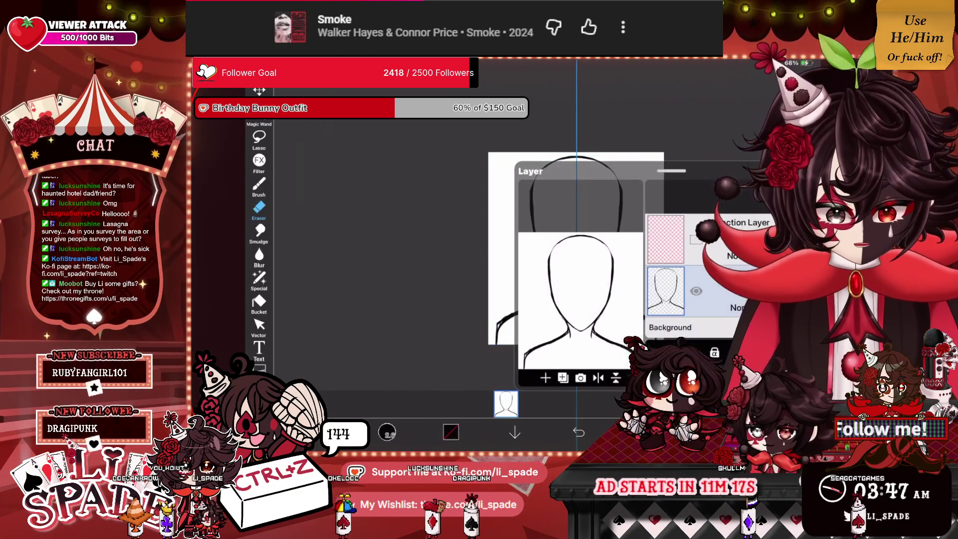
Step: Shift the sketch down slightly and scale it up to 109%
{"action": "scroll", "coordinate": [569, 247], "scroll_direction": "up", "scroll_amount": 1}
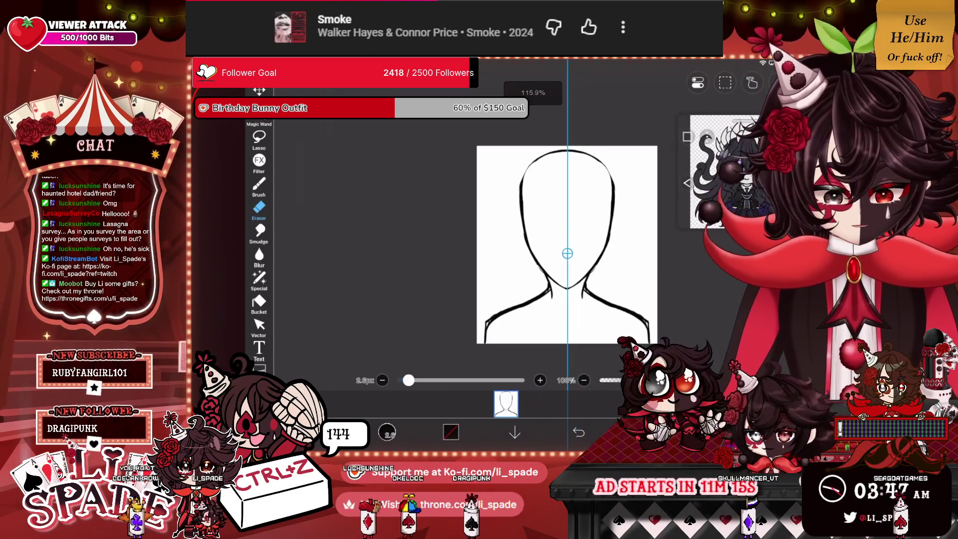
{"action": "key", "text": "ctrl+t"}
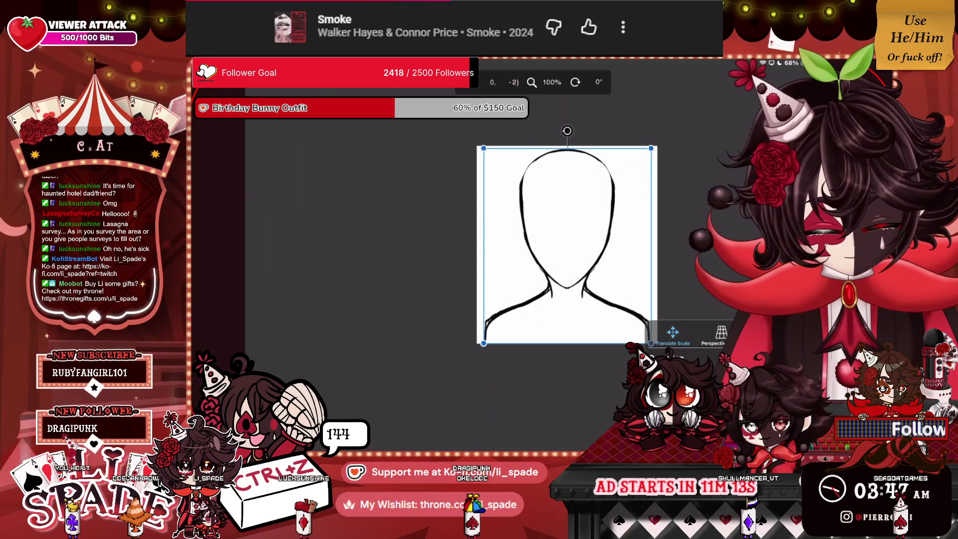
{"action": "key", "text": "Down"}
{"action": "key", "text": "Down"}
{"action": "key", "text": "Down"}
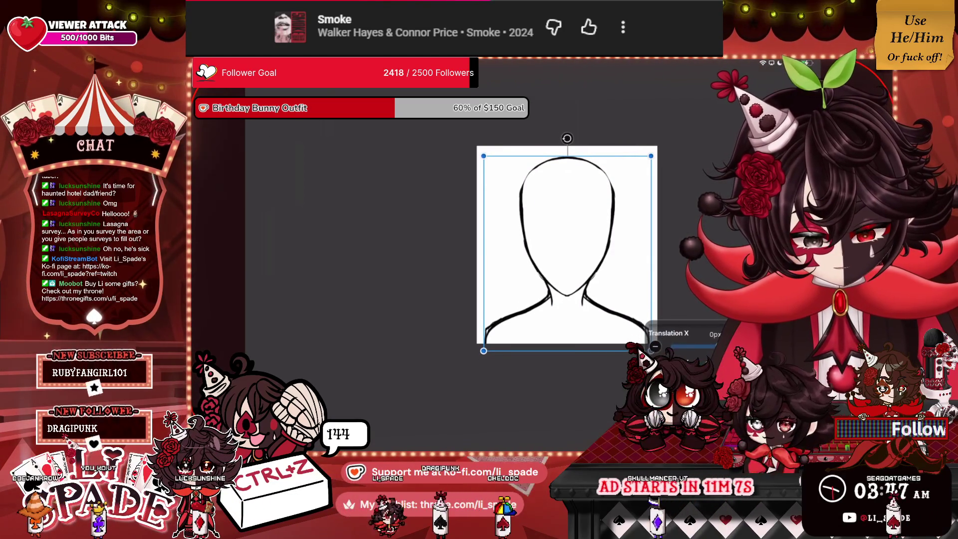
{"action": "key", "text": "plus"}
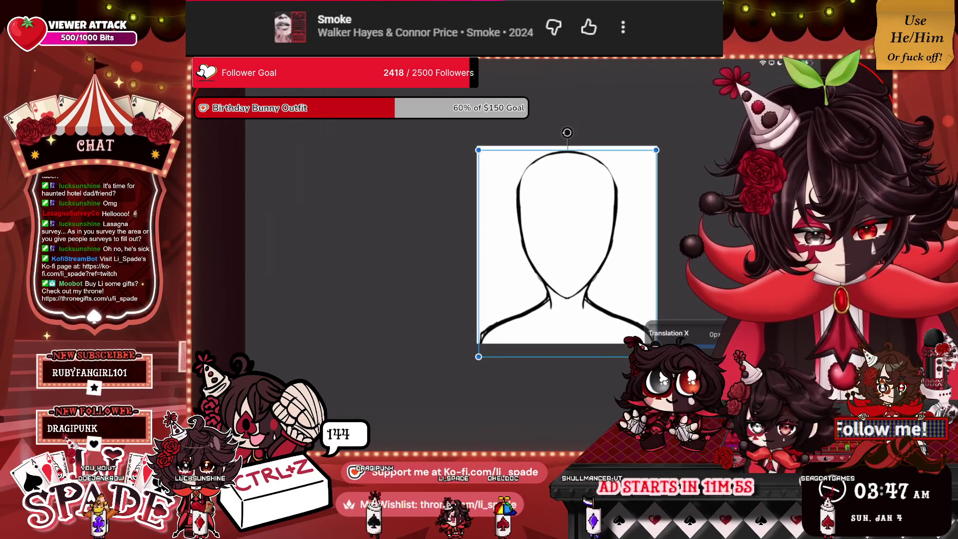
{"action": "key", "text": "Return"}
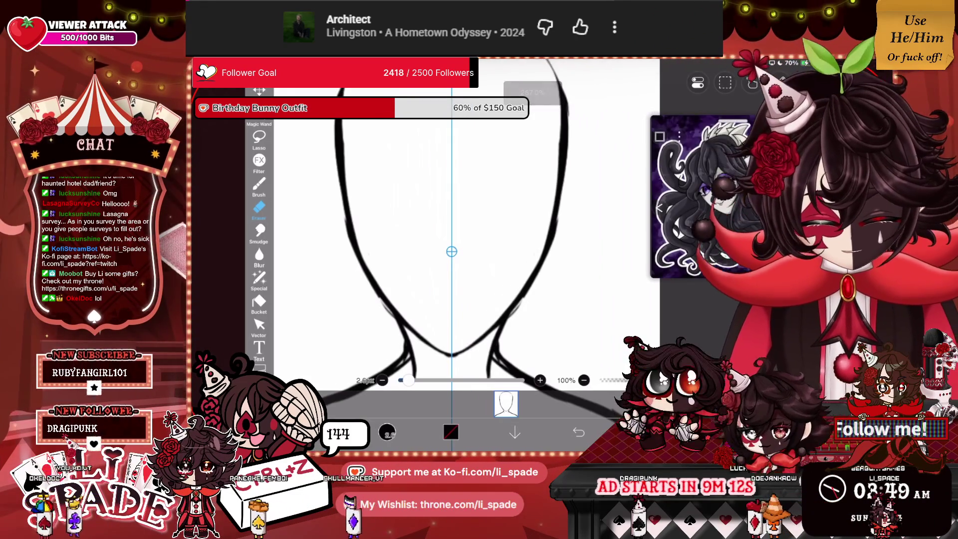
Step: Erase small outline notches, then sketch mirrored brow and arched guide strokes on the face
{"action": "left_click_drag", "start_coordinate": [350, 237], "coordinate": [355, 244]}
{"action": "left_click", "coordinate": [258, 184]}
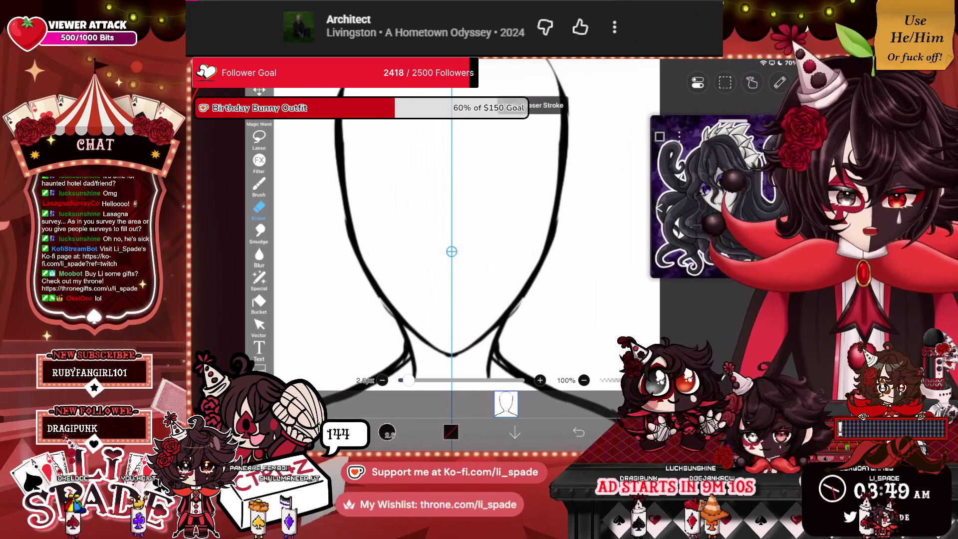
{"action": "left_click_drag", "start_coordinate": [343, 243], "coordinate": [425, 223]}
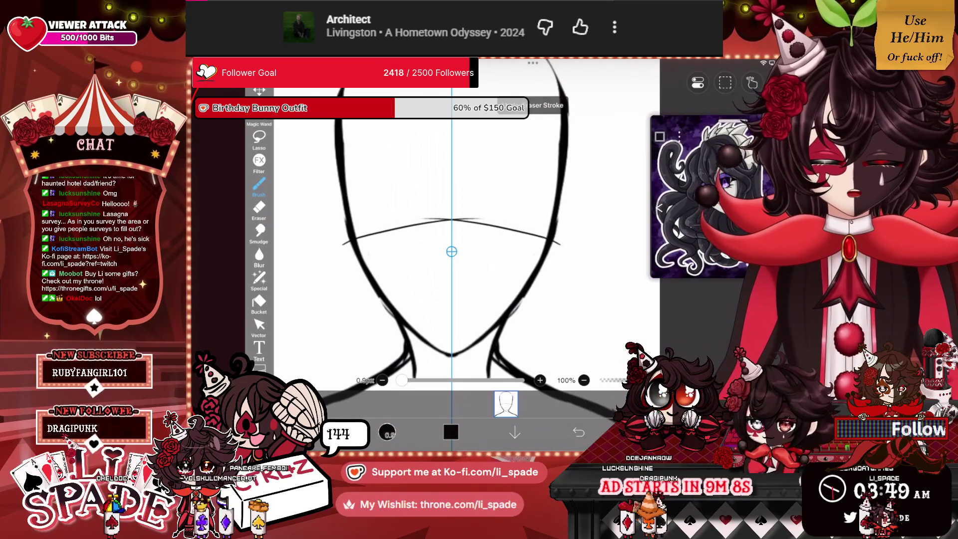
{"action": "left_click_drag", "start_coordinate": [334, 245], "coordinate": [379, 232]}
{"action": "left_click_drag", "start_coordinate": [420, 216], "coordinate": [448, 218]}
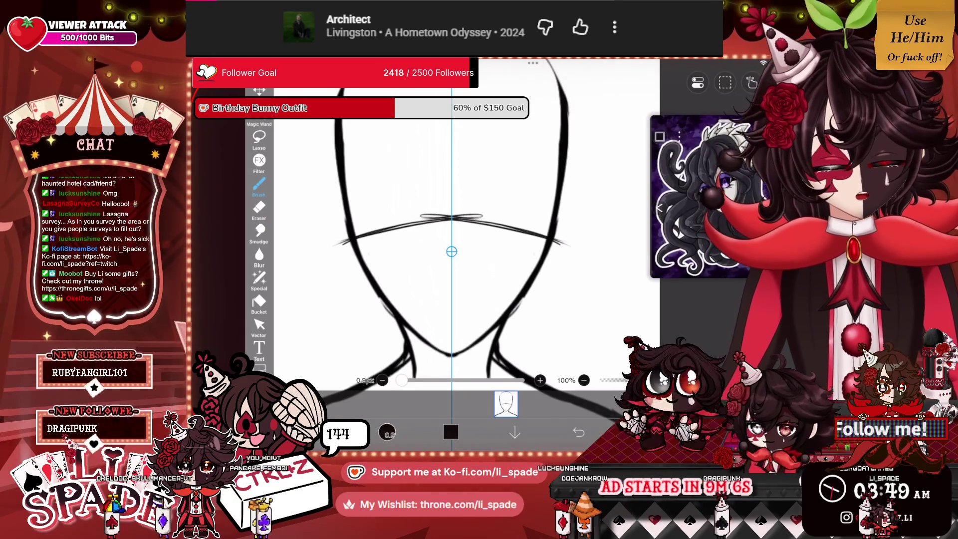
{"action": "left_click_drag", "start_coordinate": [327, 198], "coordinate": [448, 171]}
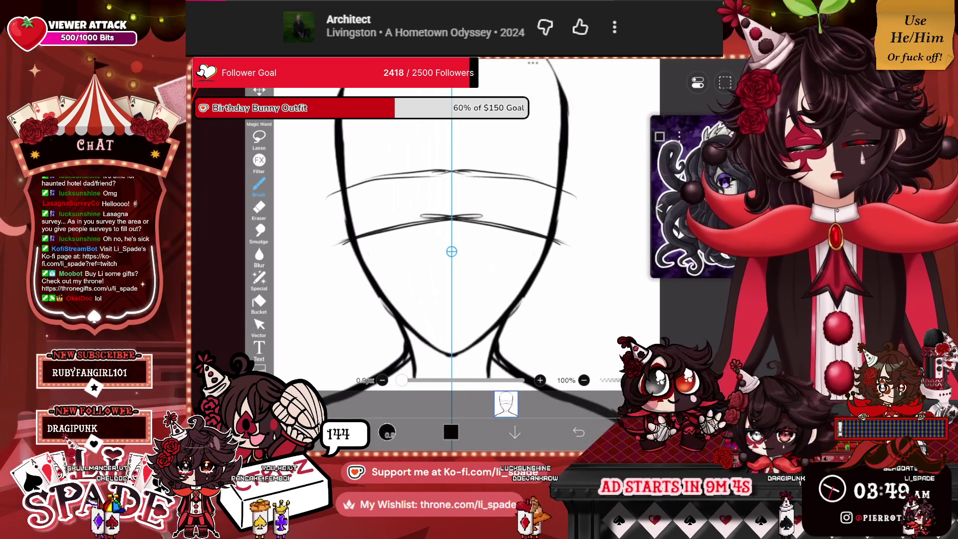
{"action": "left_click_drag", "start_coordinate": [317, 200], "coordinate": [448, 168]}
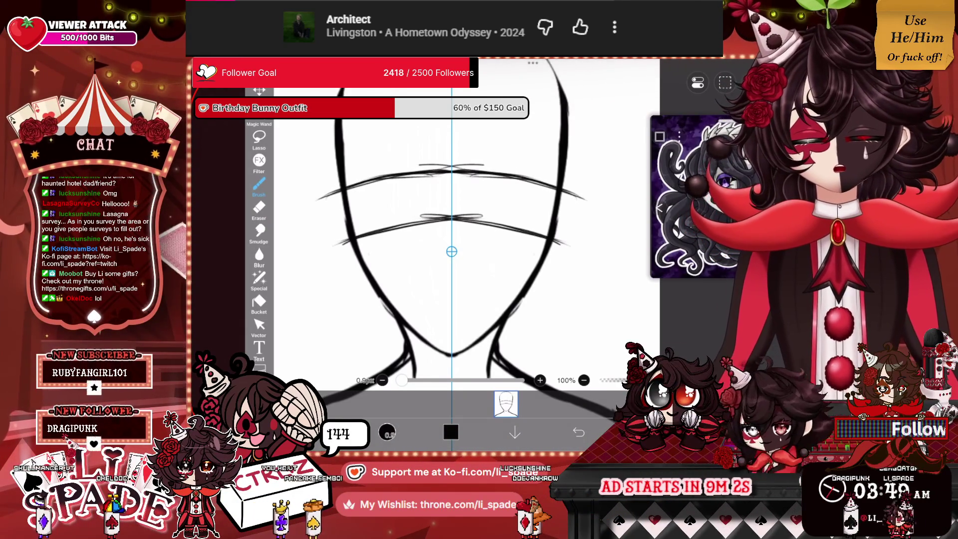
{"action": "left_click_drag", "start_coordinate": [310, 198], "coordinate": [449, 166]}
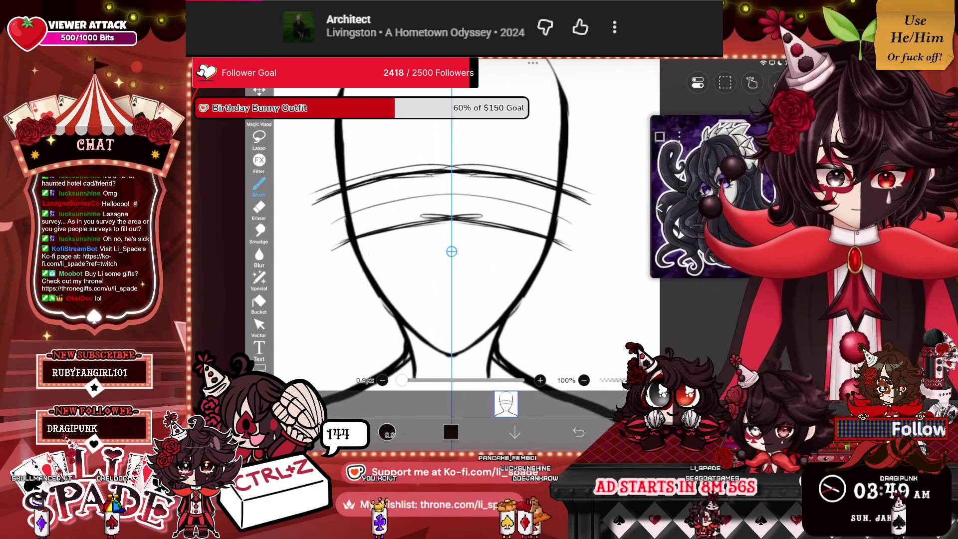
Step: Replace those guides with two wide curved guide lines across the face
{"action": "scroll", "coordinate": [492, 240], "scroll_direction": "down", "scroll_amount": 3}
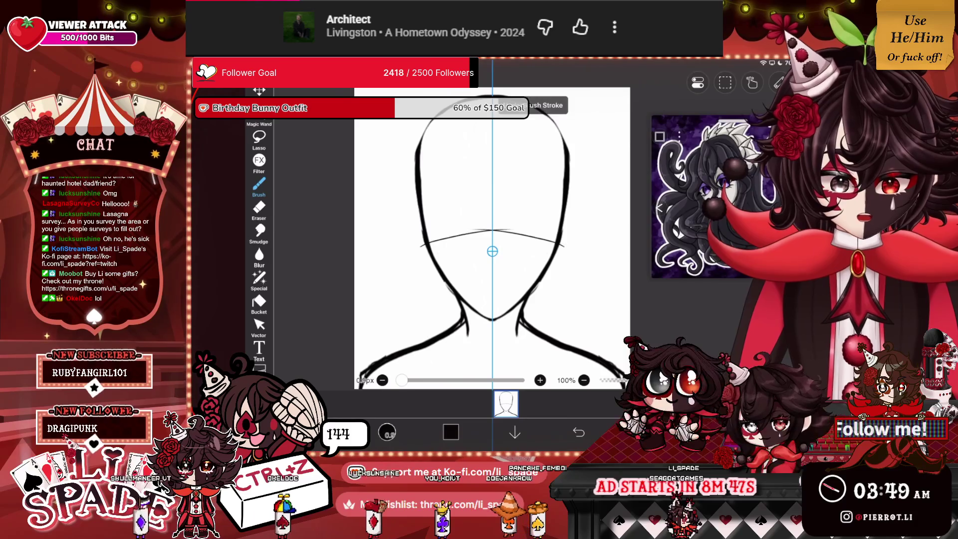
{"action": "scroll", "coordinate": [486, 250], "scroll_direction": "up", "scroll_amount": 3}
{"action": "key", "text": "ctrl+z"}
{"action": "left_click_drag", "start_coordinate": [395, 241], "coordinate": [581, 242]}
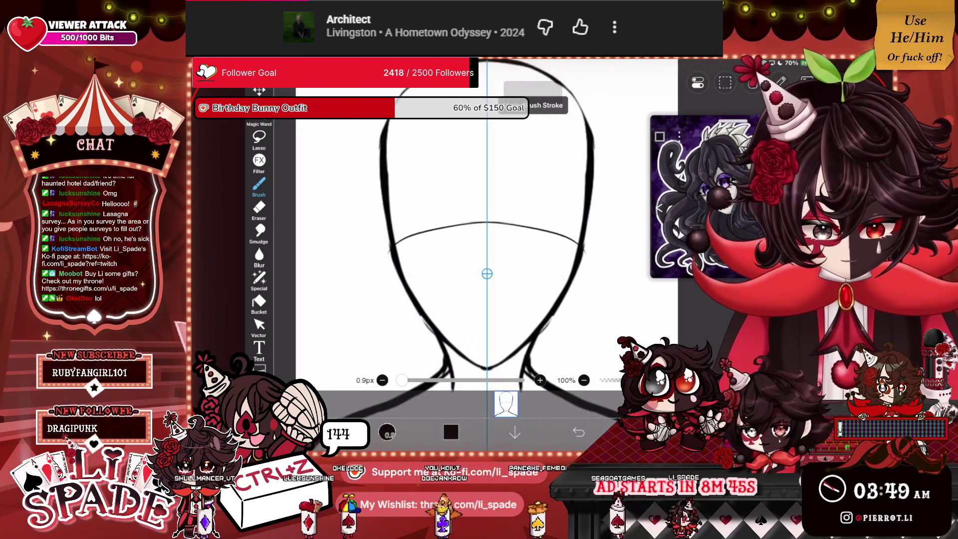
{"action": "left_click_drag", "start_coordinate": [369, 256], "coordinate": [603, 257]}
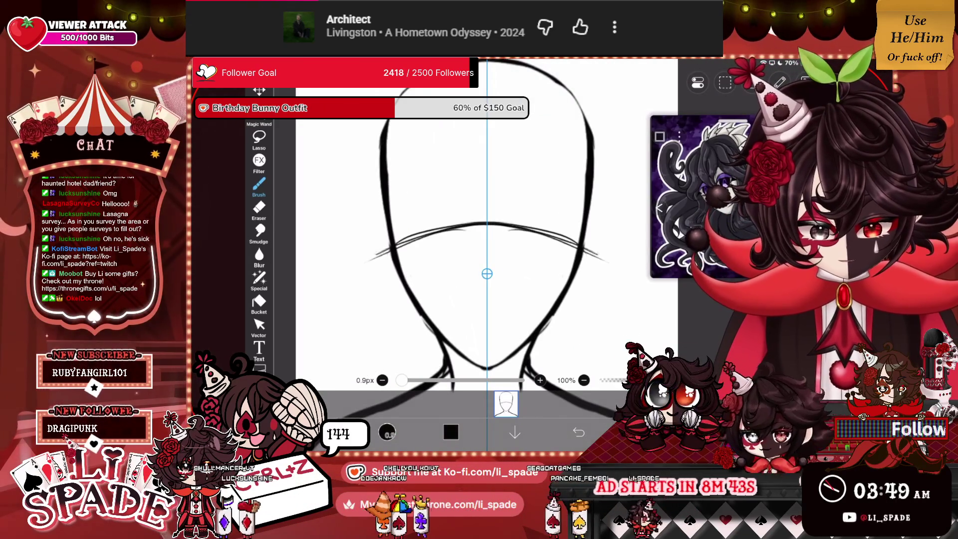
{"action": "left_click_drag", "start_coordinate": [354, 213], "coordinate": [618, 212]}
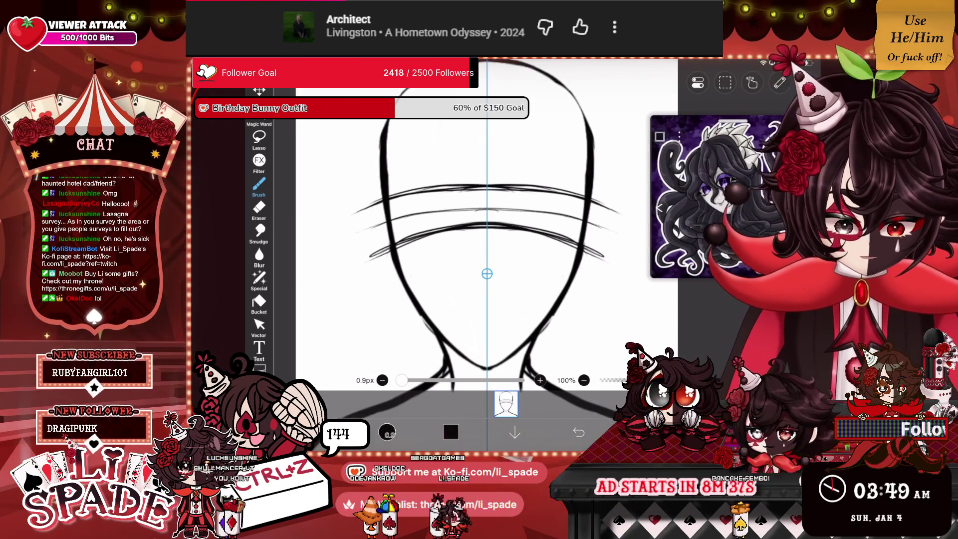
{"action": "scroll", "coordinate": [486, 274], "scroll_direction": "down", "scroll_amount": 3}
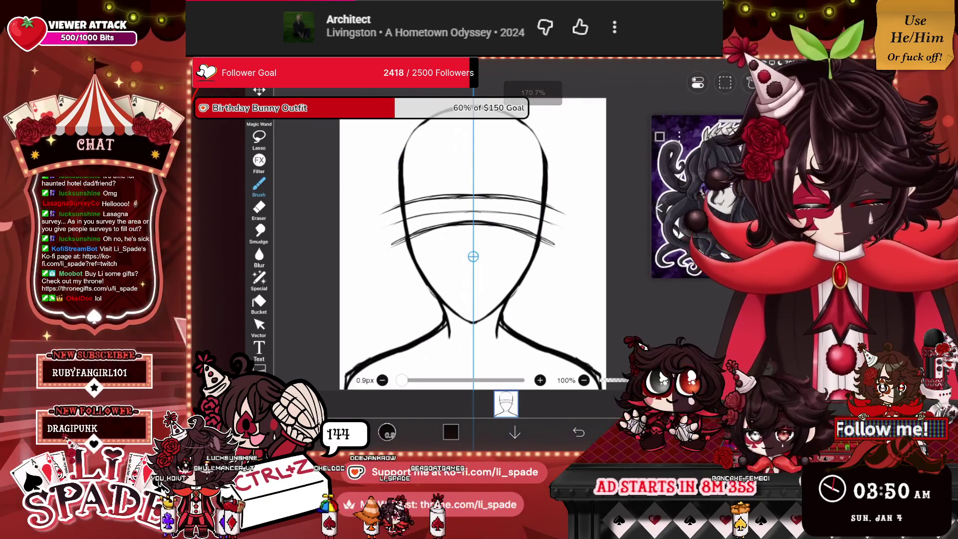
{"action": "left_click", "coordinate": [506, 403]}
Step: Fade the sketch layer to light grey and add a new layer above it
{"action": "left_click_drag", "start_coordinate": [842, 353], "coordinate": [768, 353]}
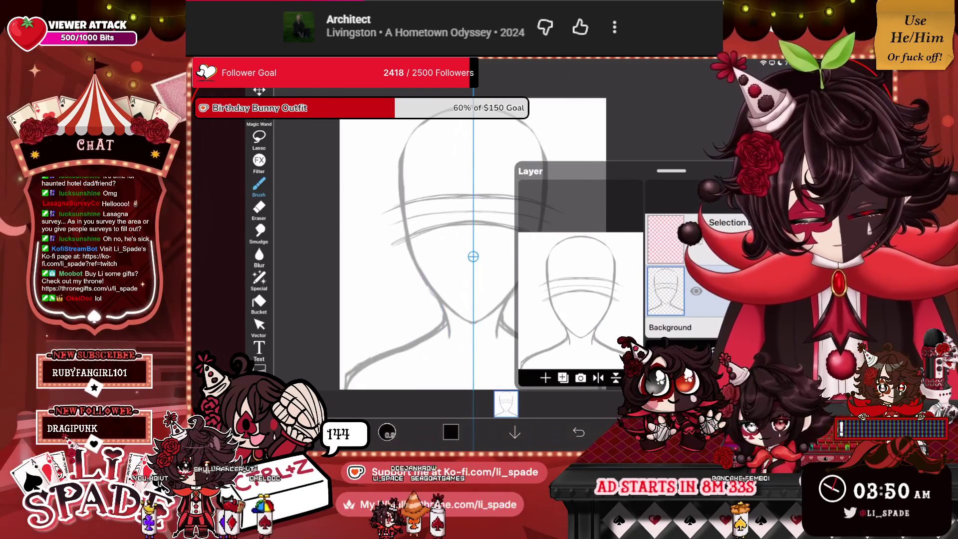
{"action": "left_click", "coordinate": [545, 377]}
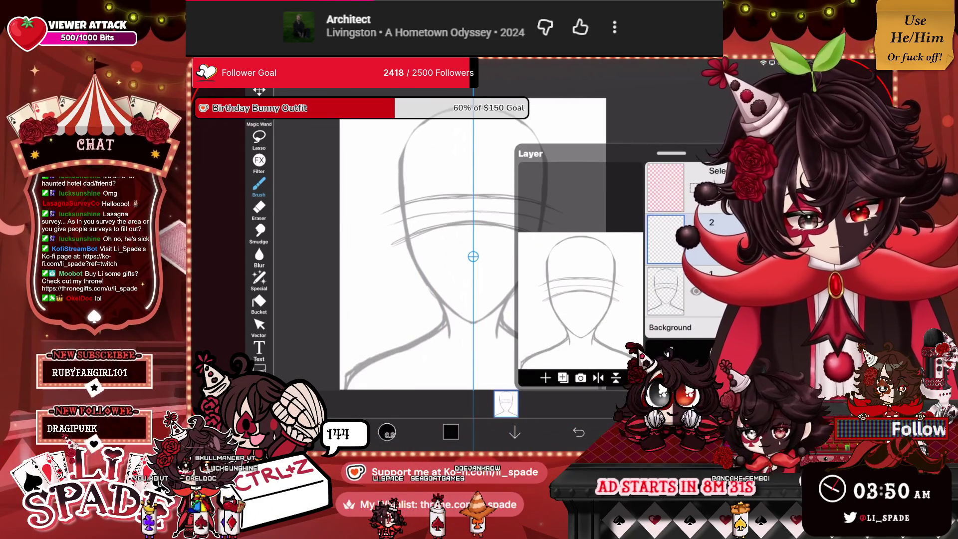
{"action": "left_click", "coordinate": [506, 403]}
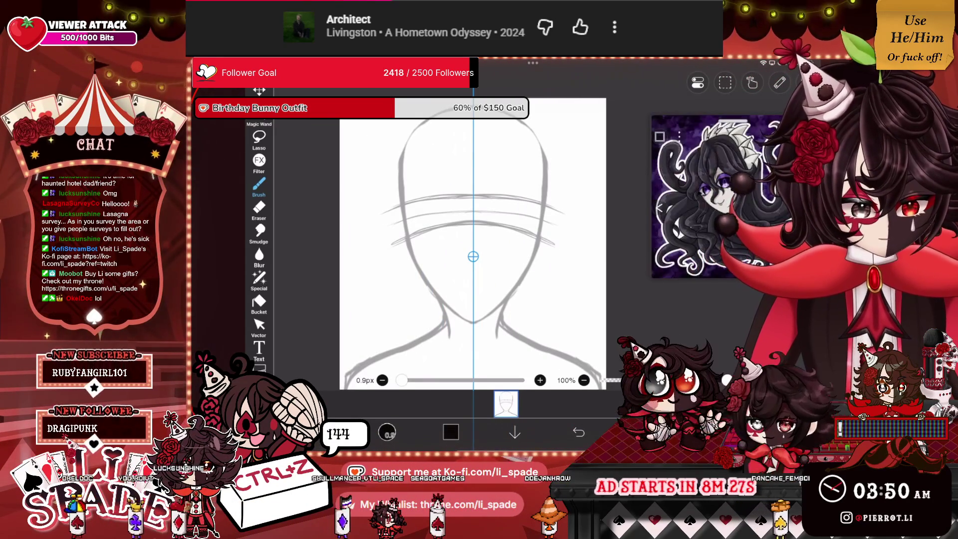
Step: Ink the mirrored eyes: upper curves, inner corners, extended outer corners and lower lids
{"action": "scroll", "coordinate": [472, 257], "scroll_direction": "up", "scroll_amount": 5}
{"action": "left_click_drag", "start_coordinate": [320, 230], "coordinate": [394, 242]}
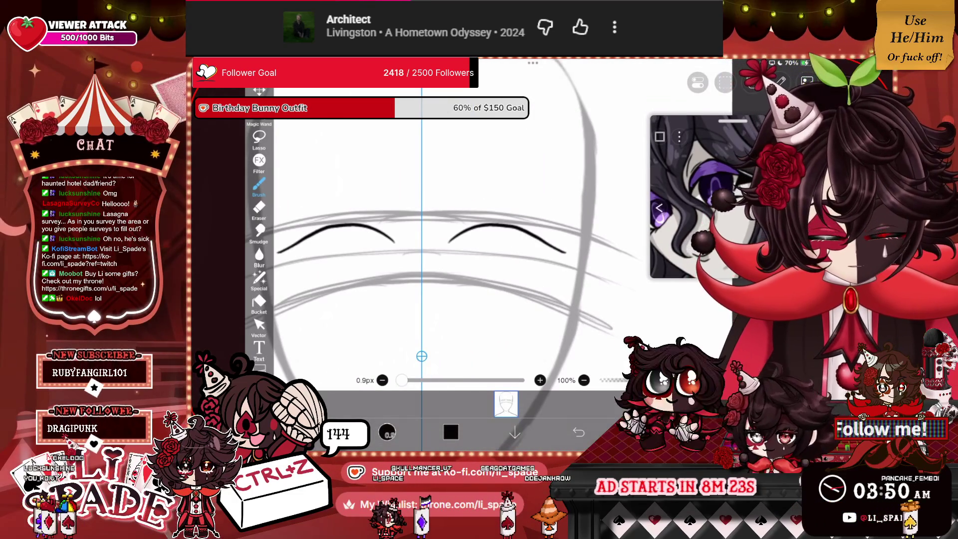
{"action": "left_click_drag", "start_coordinate": [381, 216], "coordinate": [398, 248]}
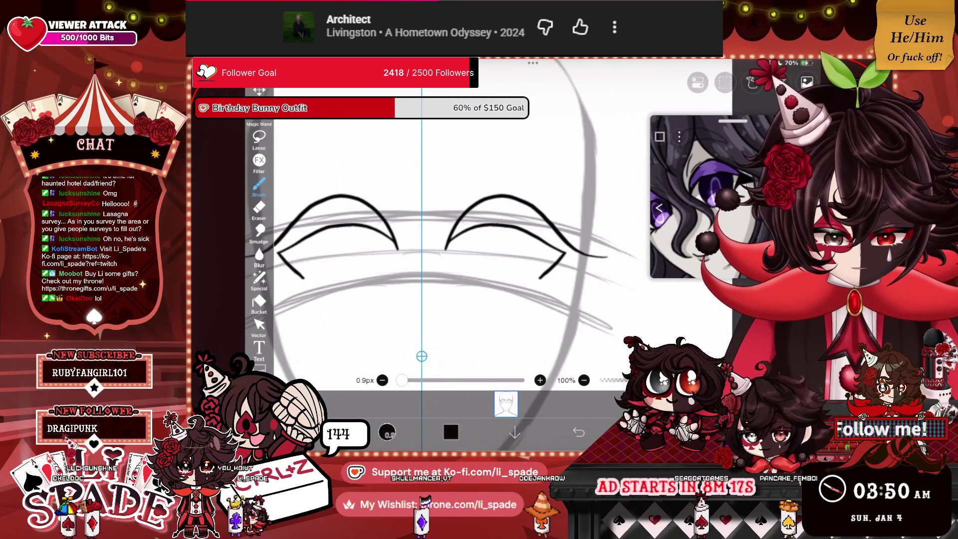
{"action": "left_click_drag", "start_coordinate": [566, 271], "coordinate": [607, 257]}
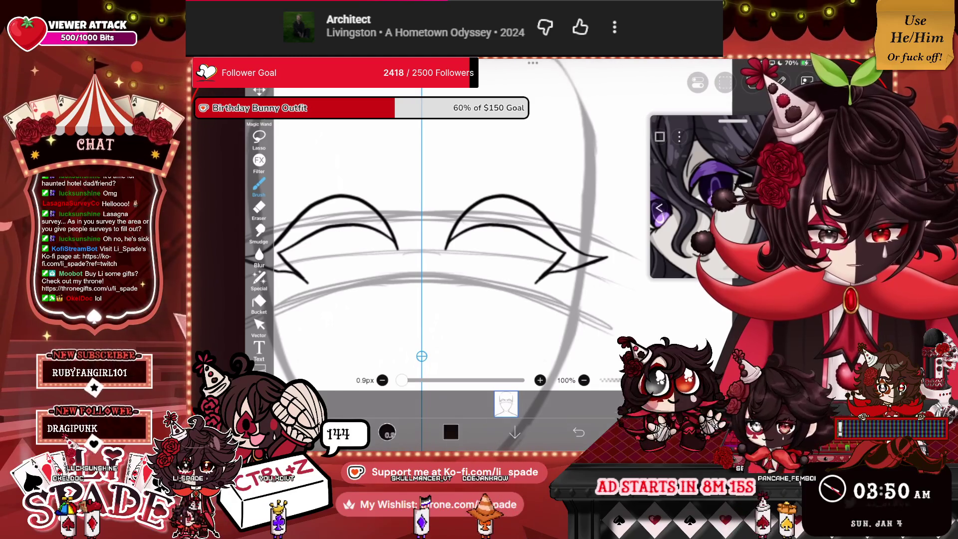
{"action": "left_click_drag", "start_coordinate": [451, 277], "coordinate": [464, 282]}
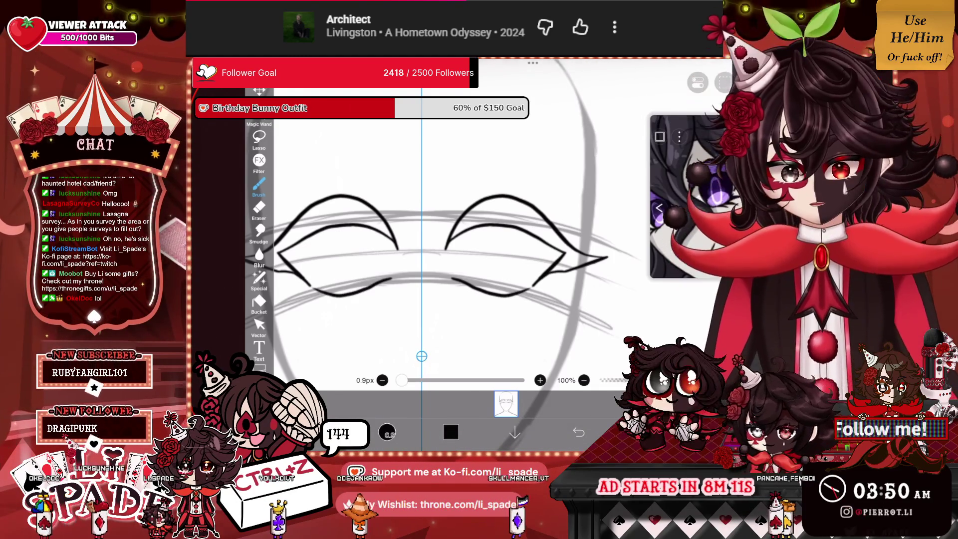
{"action": "scroll", "coordinate": [448, 240], "scroll_direction": "down", "scroll_amount": 5}
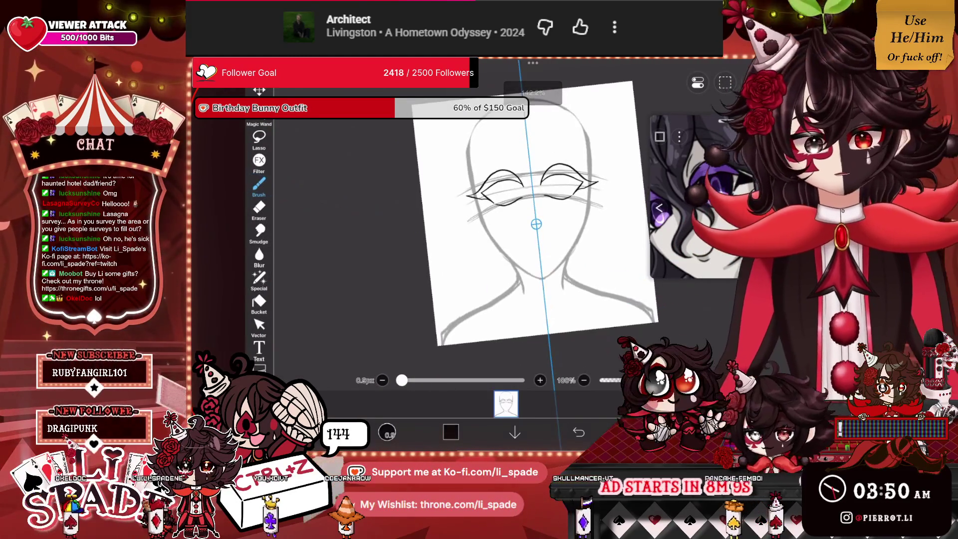
Step: Redraw a single lower eyelid line under both eyes and erase its stray end
{"action": "key", "text": "ctrl+z"}
{"action": "scroll", "coordinate": [535, 224], "scroll_direction": "up", "scroll_amount": 5}
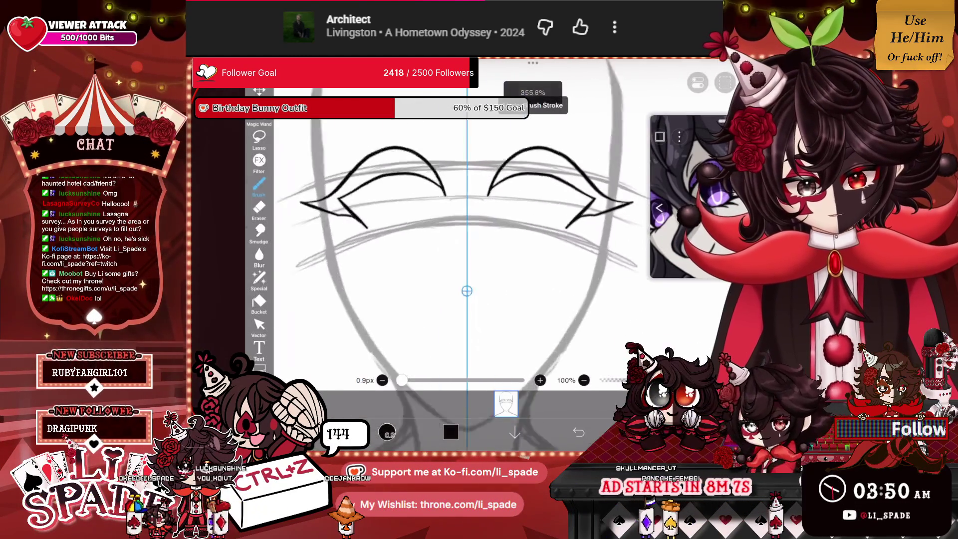
{"action": "left_click_drag", "start_coordinate": [274, 257], "coordinate": [551, 261]}
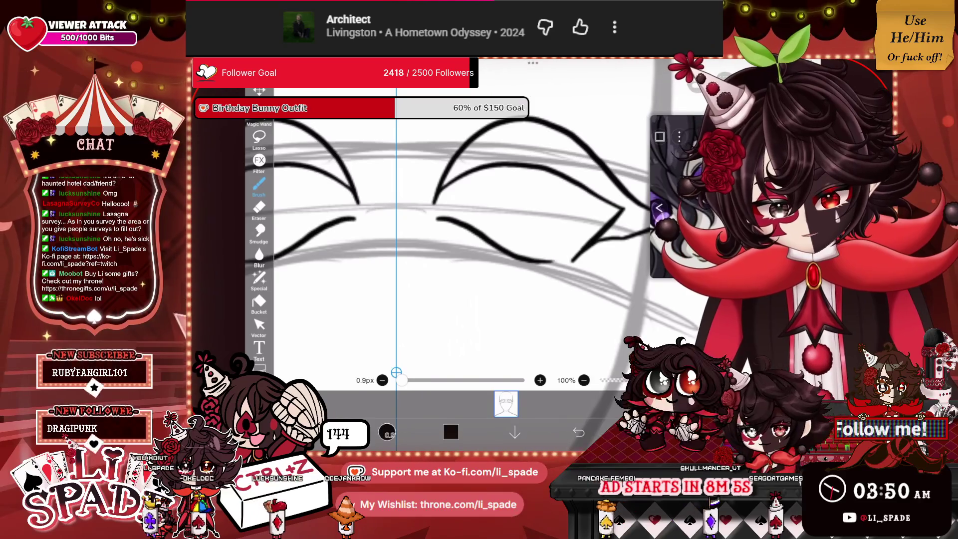
{"action": "key", "text": "e"}
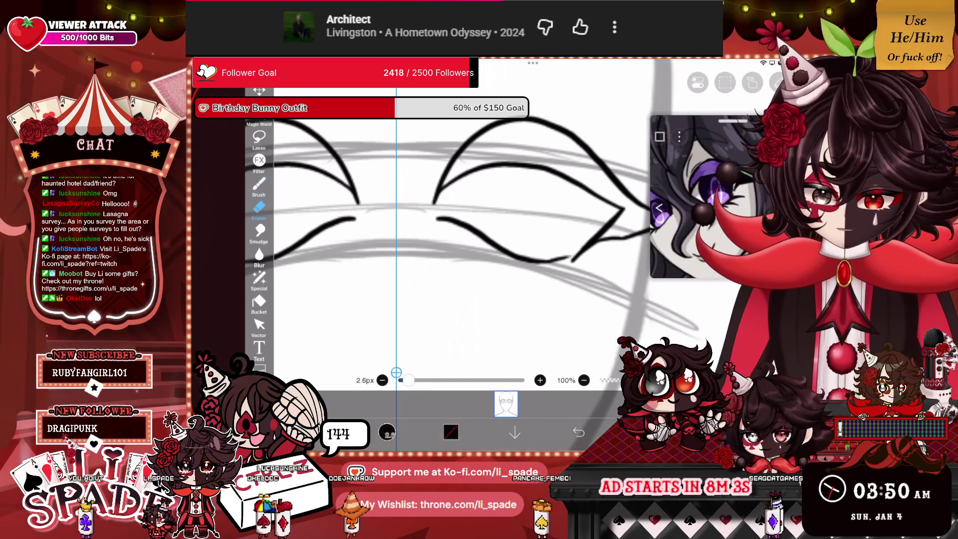
{"action": "left_click_drag", "start_coordinate": [536, 259], "coordinate": [555, 257]}
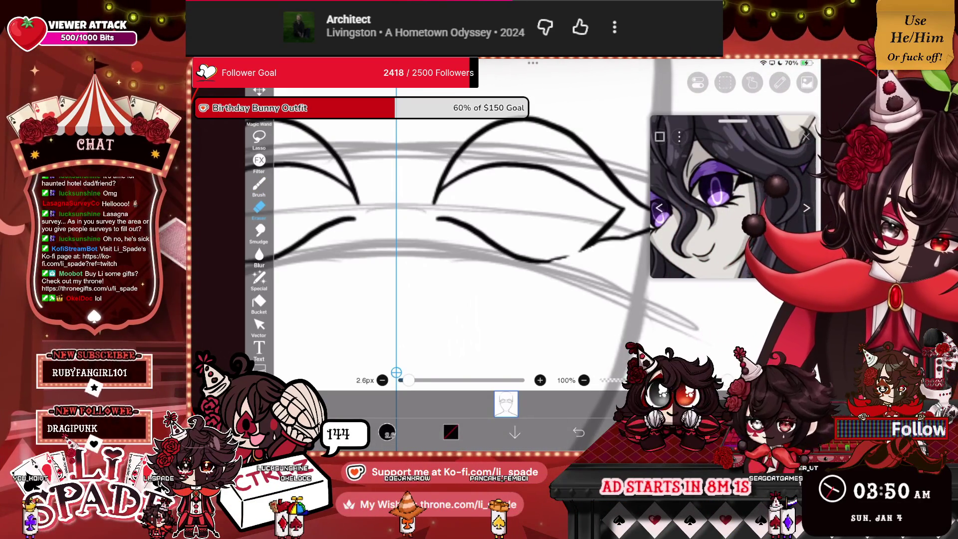
{"action": "key", "text": "b"}
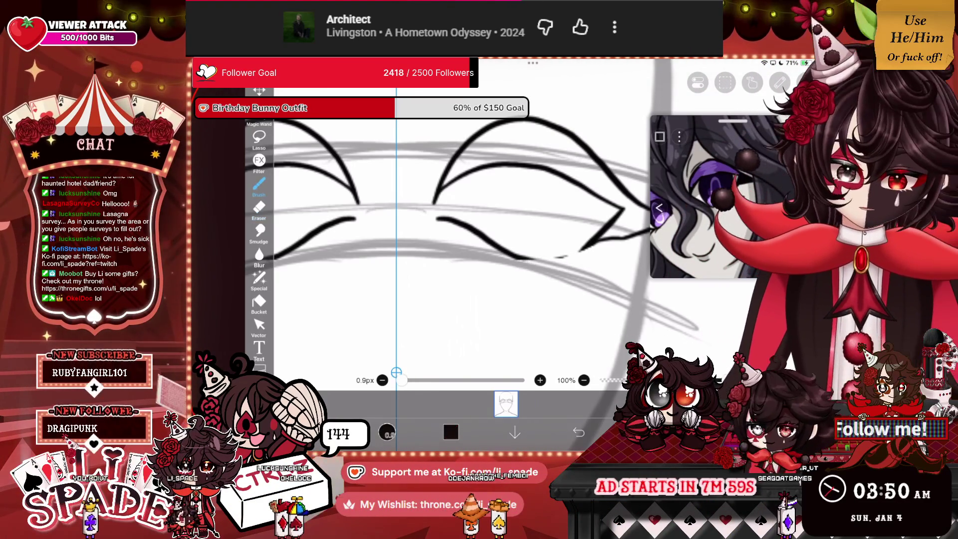
{"action": "scroll", "coordinate": [459, 224], "scroll_direction": "up", "scroll_amount": 10}
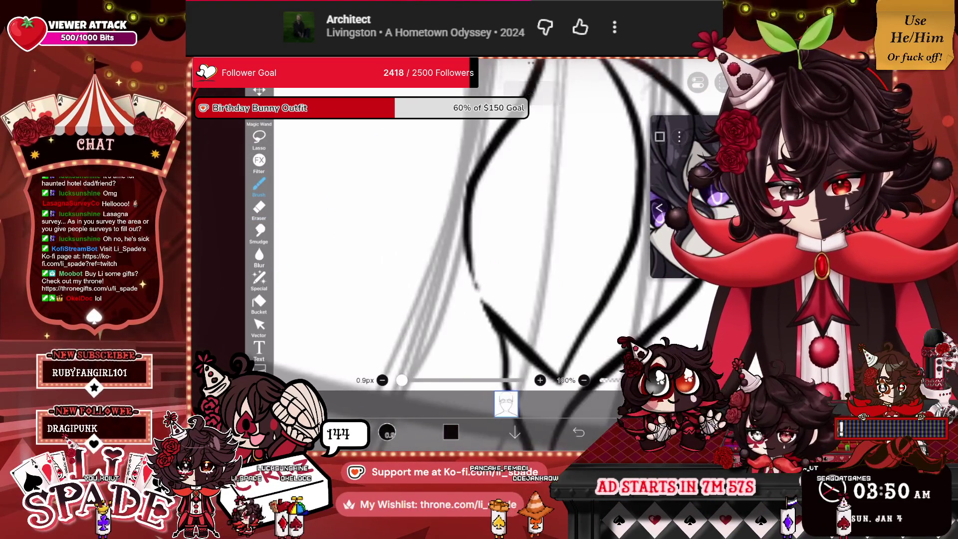
Step: Draw jagged V-shaped lashes along the lower lids of both eyes
{"action": "scroll", "coordinate": [522, 240], "scroll_direction": "down", "scroll_amount": 10}
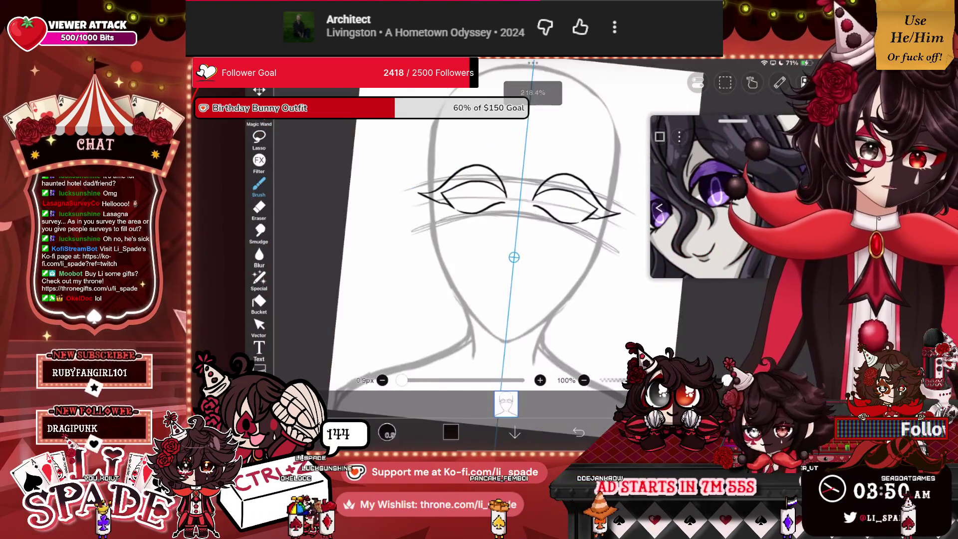
{"action": "scroll", "coordinate": [522, 239], "scroll_direction": "down", "scroll_amount": 2}
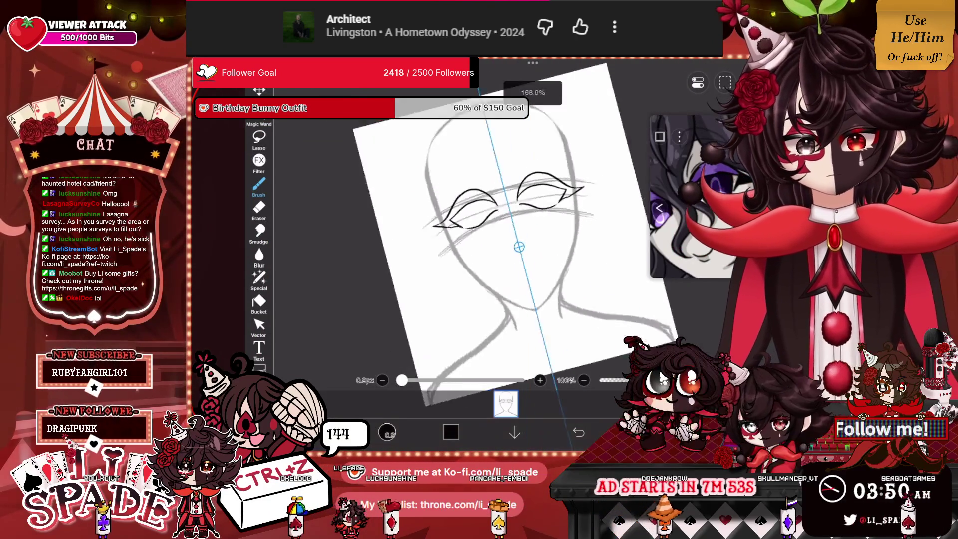
{"action": "scroll", "coordinate": [525, 234], "scroll_direction": "up", "scroll_amount": 3}
{"action": "scroll", "coordinate": [464, 249], "scroll_direction": "up", "scroll_amount": 5}
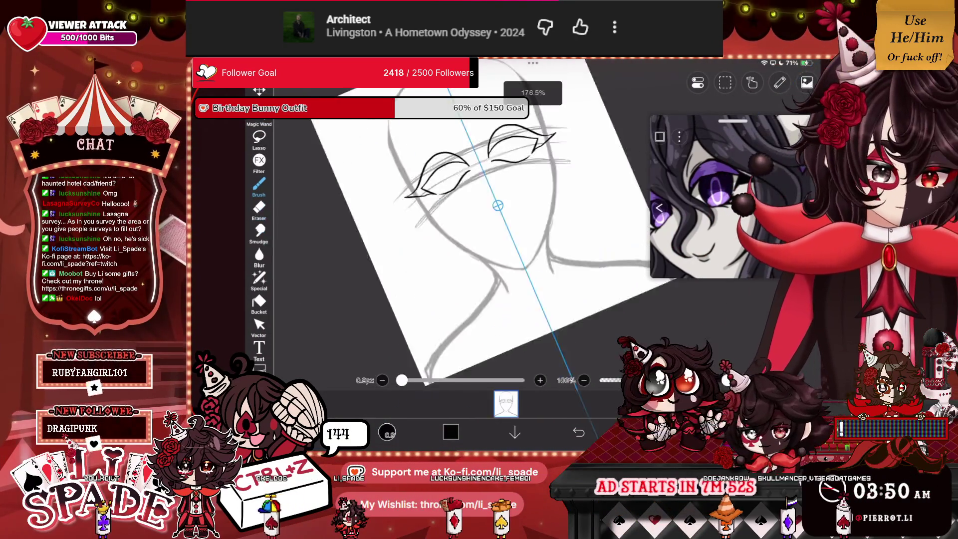
{"action": "scroll", "coordinate": [464, 249], "scroll_direction": "up", "scroll_amount": 5}
{"action": "scroll", "coordinate": [464, 249], "scroll_direction": "up", "scroll_amount": 5}
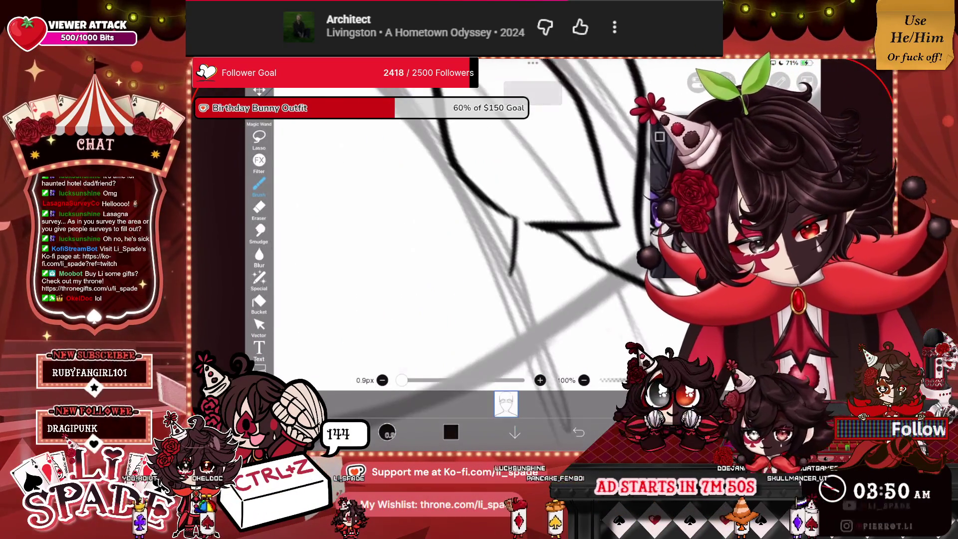
{"action": "left_click_drag", "start_coordinate": [489, 210], "coordinate": [509, 272]}
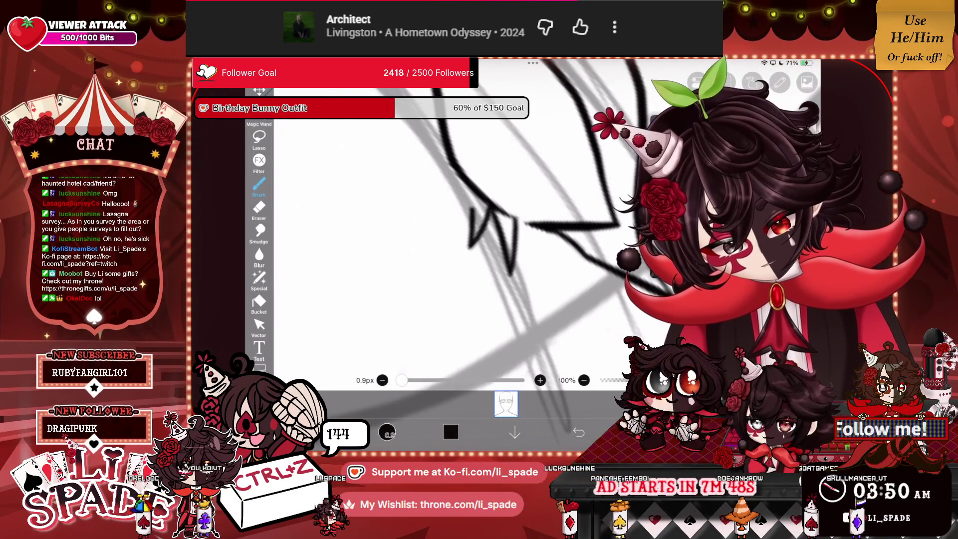
{"action": "left_click_drag", "start_coordinate": [451, 167], "coordinate": [499, 219]}
Step: Extend the lower eyelid lines inward toward the centre of the face
{"action": "scroll", "coordinate": [487, 239], "scroll_direction": "down", "scroll_amount": 5}
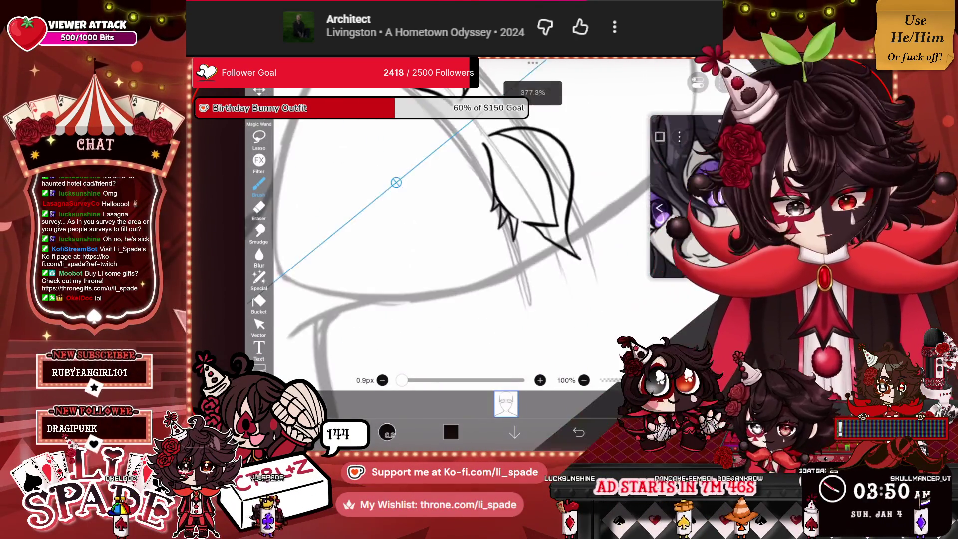
{"action": "scroll", "coordinate": [486, 239], "scroll_direction": "down", "scroll_amount": 5}
{"action": "scroll", "coordinate": [523, 199], "scroll_direction": "up", "scroll_amount": 5}
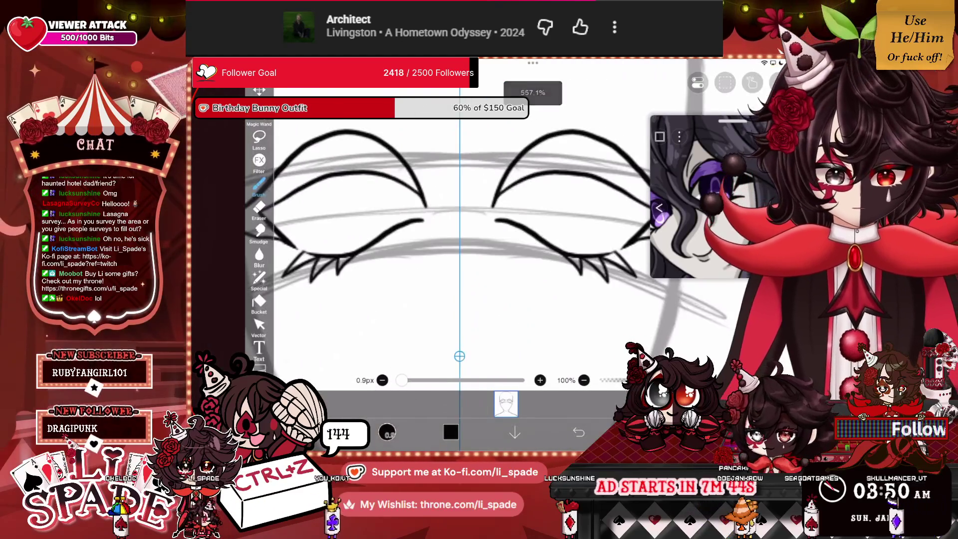
{"action": "scroll", "coordinate": [524, 199], "scroll_direction": "up", "scroll_amount": 5}
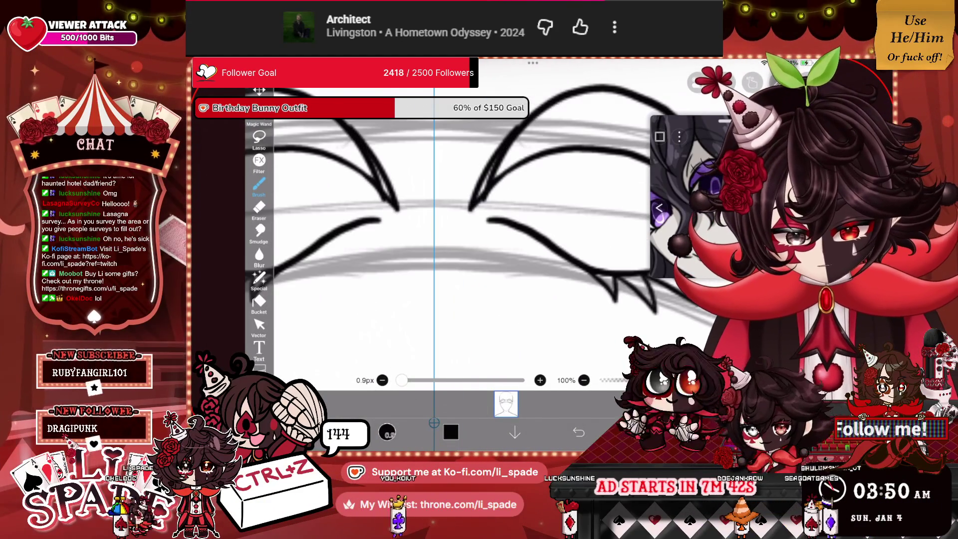
{"action": "left_click_drag", "start_coordinate": [379, 219], "coordinate": [396, 226]}
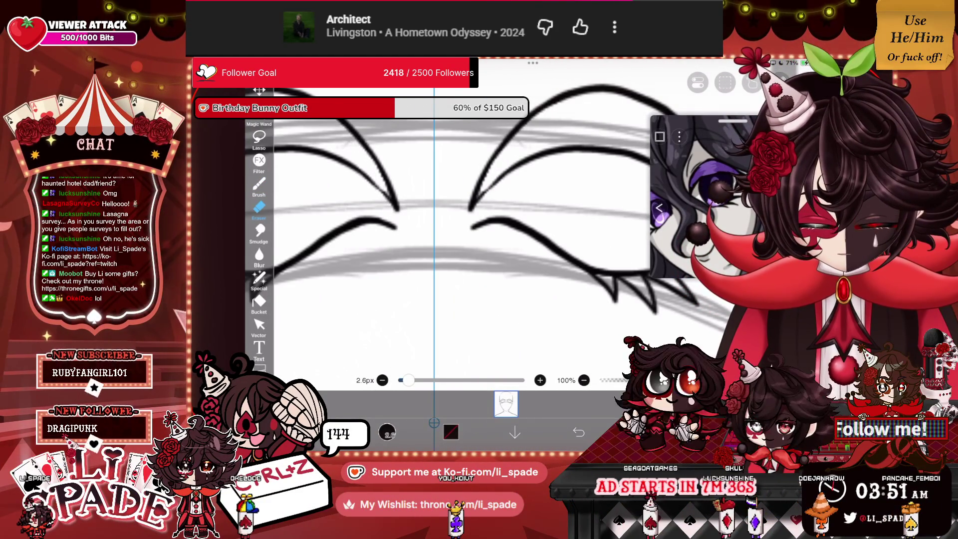
{"action": "scroll", "coordinate": [499, 224], "scroll_direction": "down", "scroll_amount": 5}
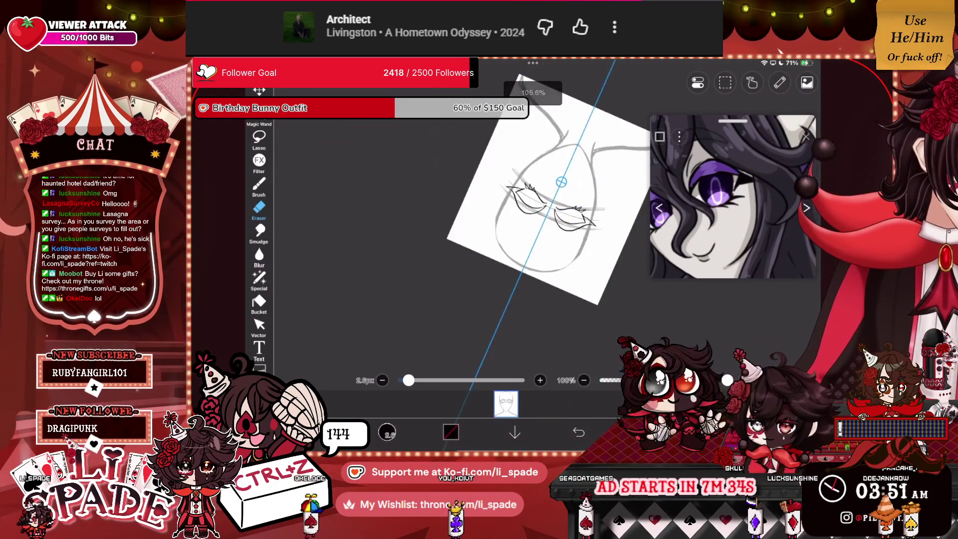
{"action": "scroll", "coordinate": [491, 224], "scroll_direction": "up", "scroll_amount": 5}
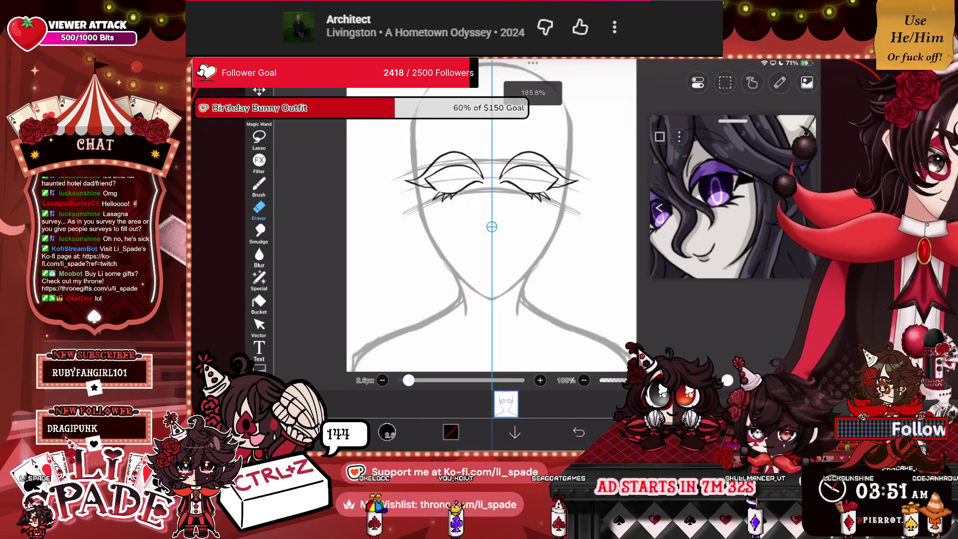
{"action": "scroll", "coordinate": [491, 227], "scroll_direction": "up", "scroll_amount": 4}
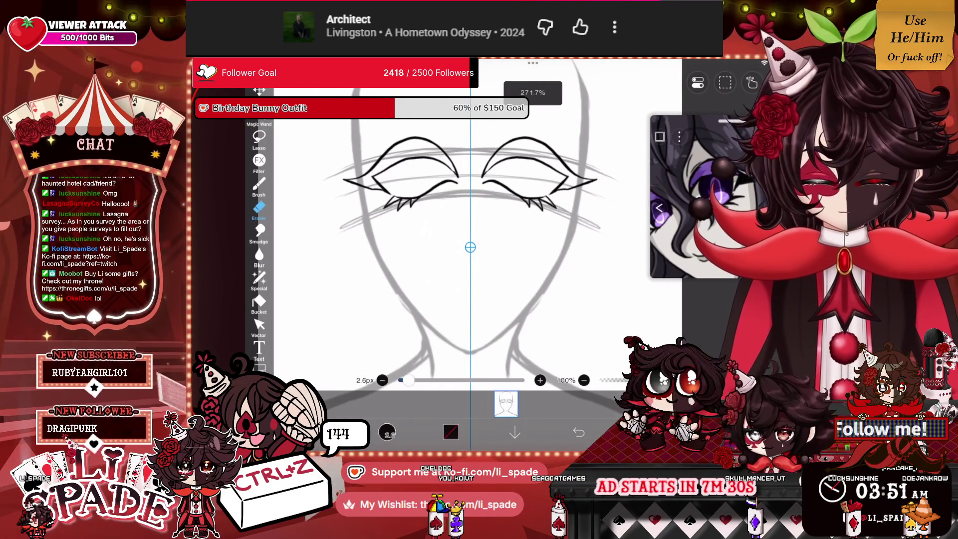
{"action": "scroll", "coordinate": [470, 247], "scroll_direction": "up", "scroll_amount": 1}
{"action": "key", "text": "ctrl+t"}
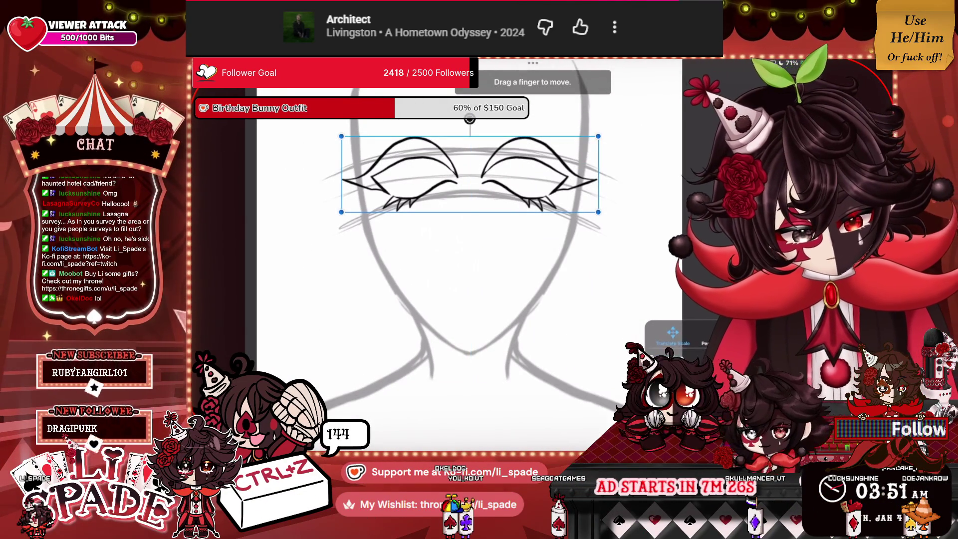
Step: Stretch the eye drawing slightly taller and confirm the transform
{"action": "left_click_drag", "start_coordinate": [469, 212], "coordinate": [469, 221]}
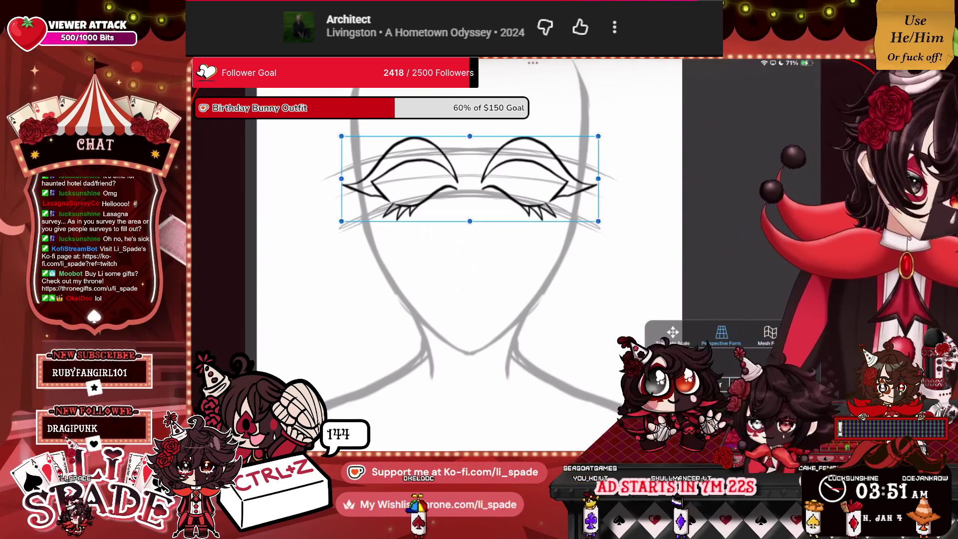
{"action": "key", "text": "Return"}
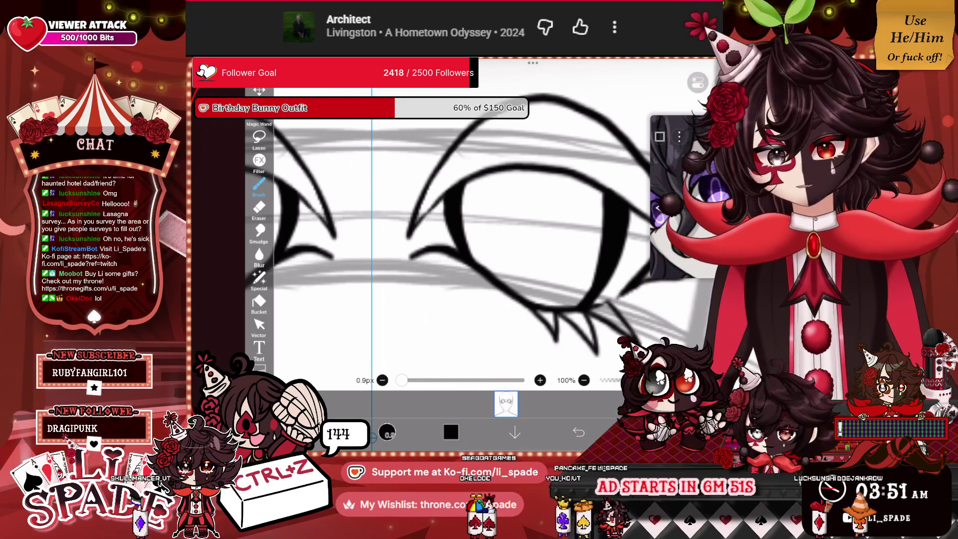
{"action": "scroll", "coordinate": [558, 209], "scroll_direction": "down", "scroll_amount": 5}
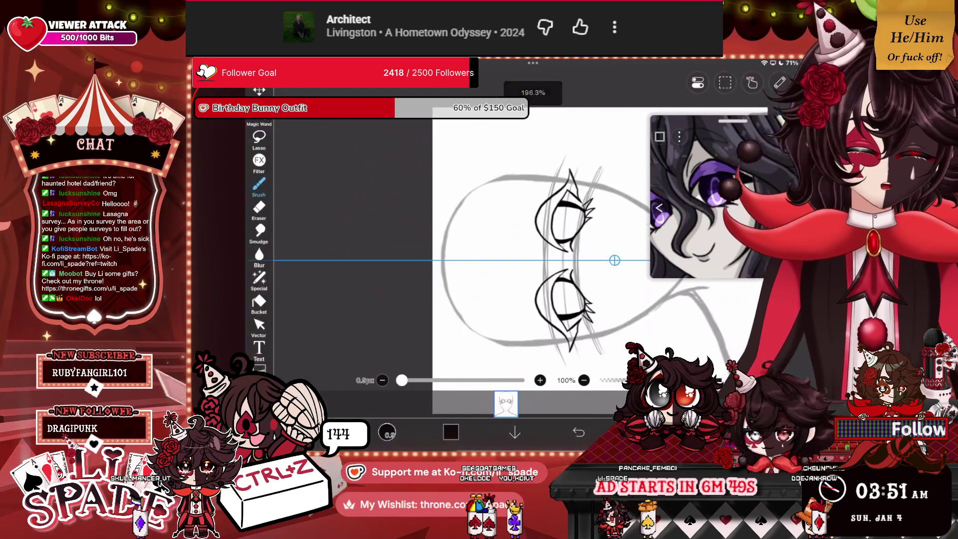
Step: Draw mirrored curved iris edges inside both eyes, undoing the stroke's excess lower part
{"action": "scroll", "coordinate": [508, 224], "scroll_direction": "up", "scroll_amount": 5}
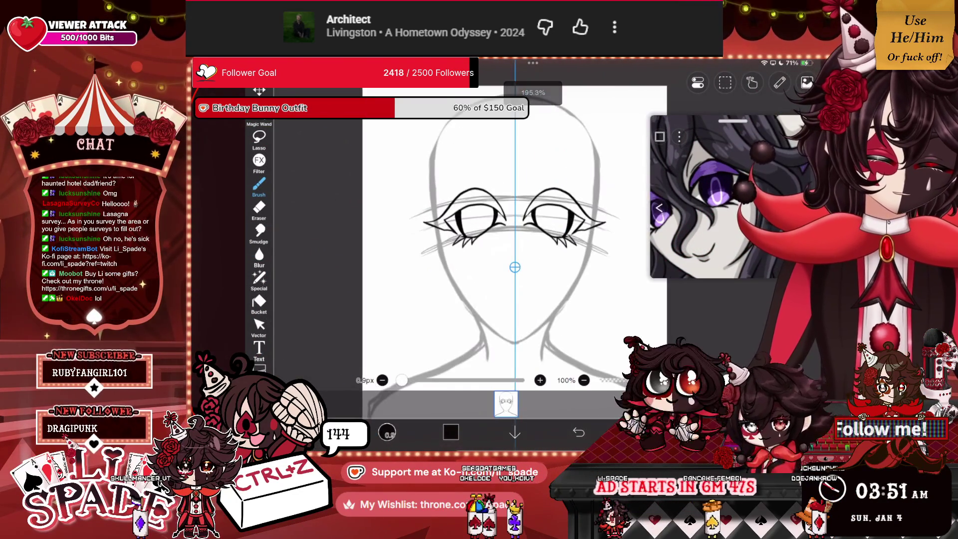
{"action": "scroll", "coordinate": [498, 225], "scroll_direction": "up", "scroll_amount": 4}
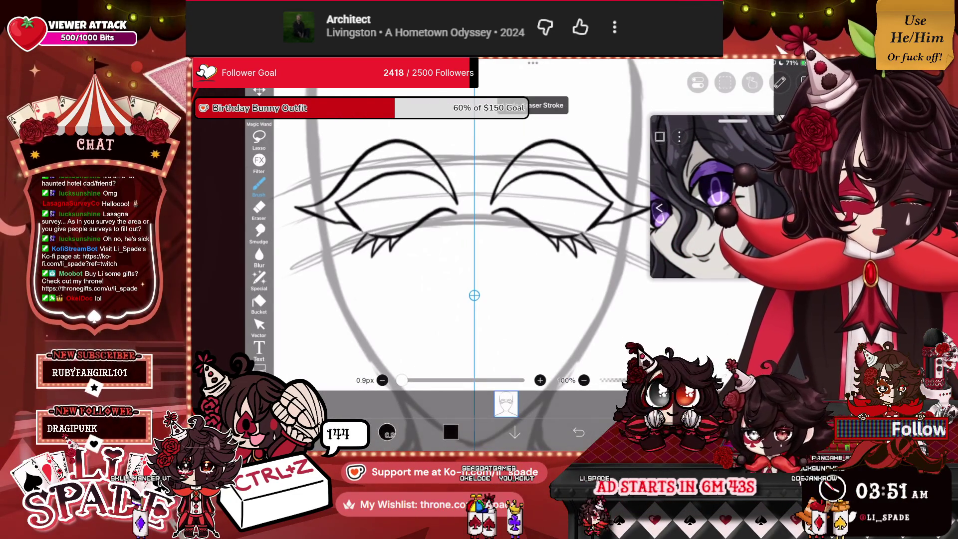
{"action": "scroll", "coordinate": [494, 200], "scroll_direction": "up", "scroll_amount": 5}
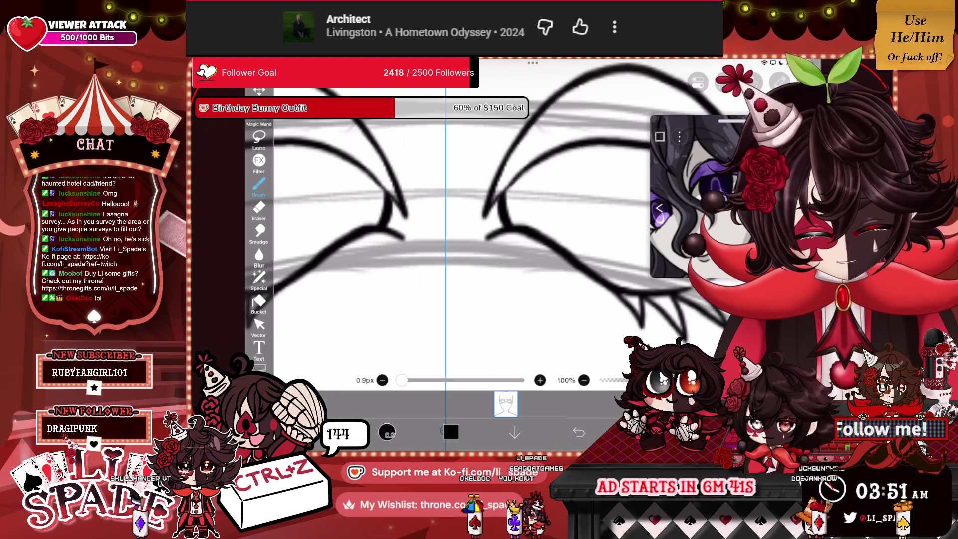
{"action": "scroll", "coordinate": [448, 225], "scroll_direction": "down", "scroll_amount": 3}
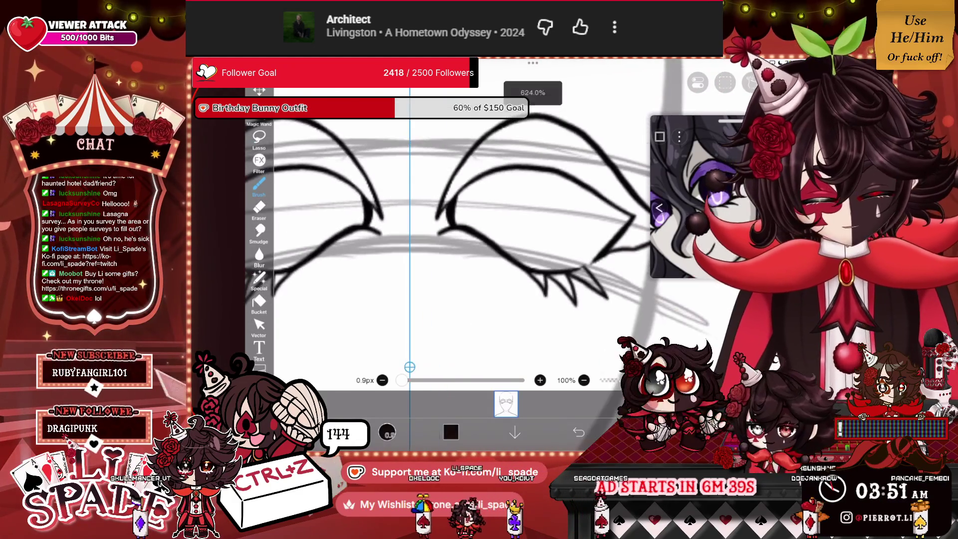
{"action": "left_click_drag", "start_coordinate": [577, 183], "coordinate": [549, 255]}
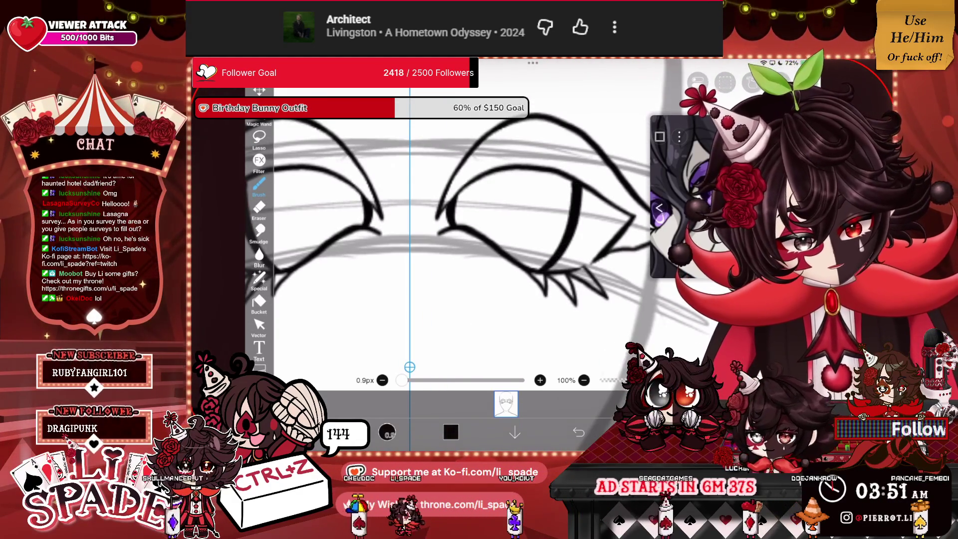
{"action": "key", "text": "ctrl+z"}
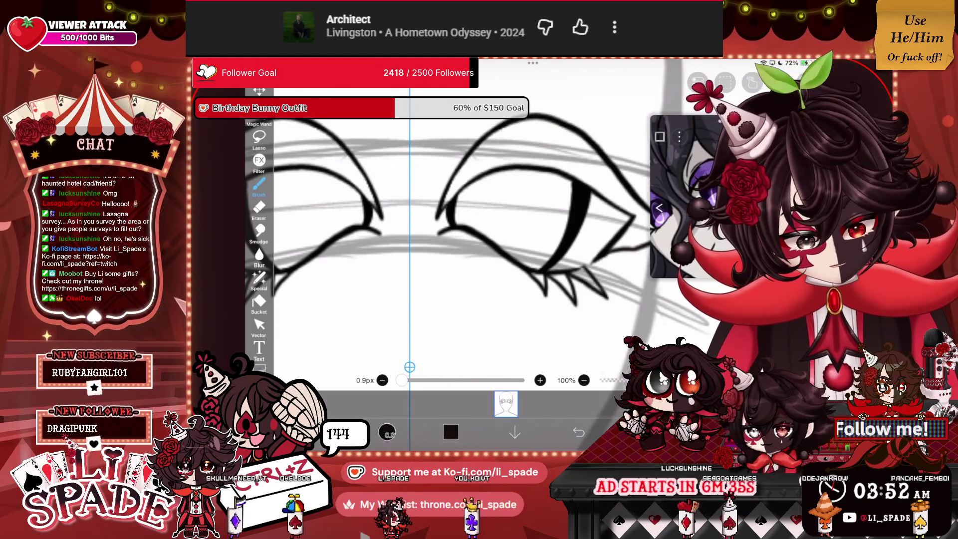
{"action": "scroll", "coordinate": [449, 225], "scroll_direction": "down", "scroll_amount": 5}
{"action": "scroll", "coordinate": [504, 240], "scroll_direction": "up", "scroll_amount": 5}
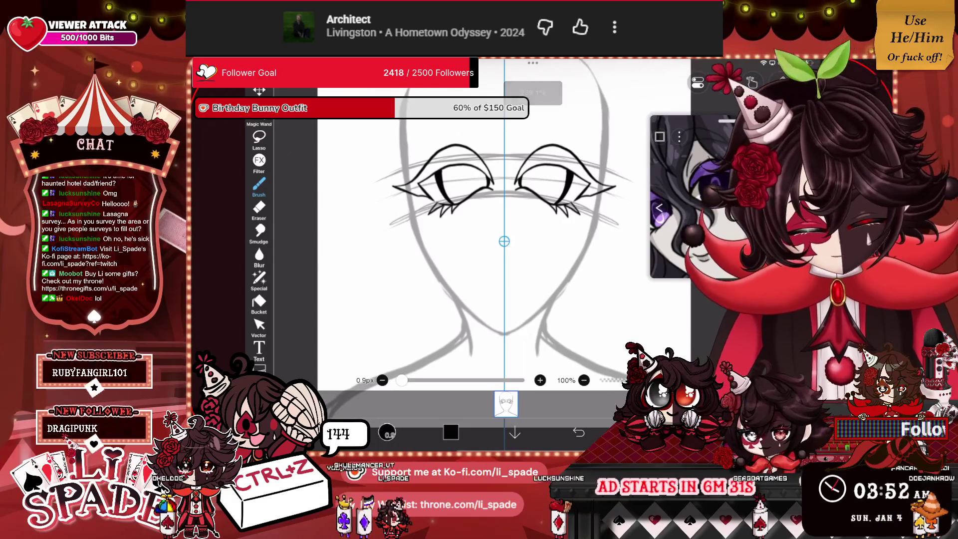
{"action": "left_click", "coordinate": [644, 432]}
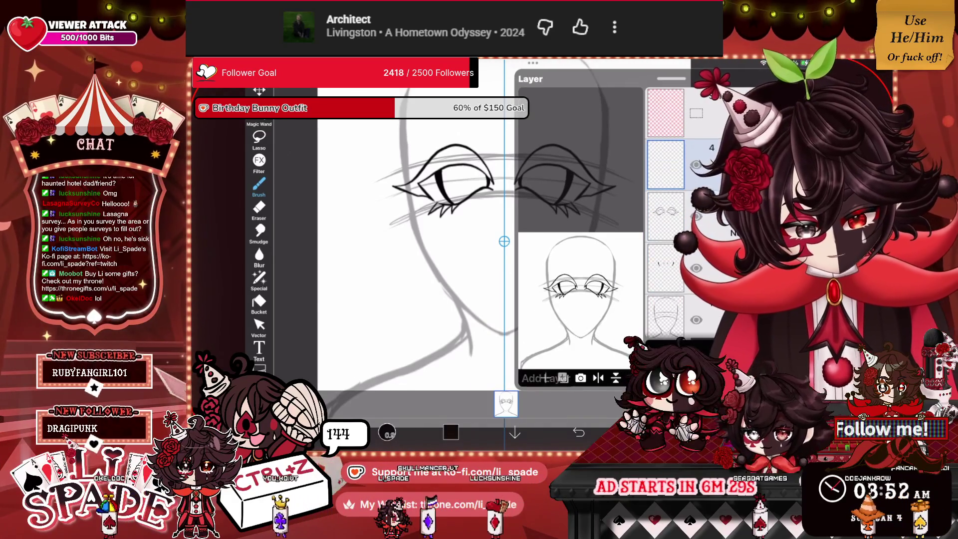
Step: Draw a mirrored arched eyebrow above each eye
{"action": "left_click", "coordinate": [643, 432]}
{"action": "scroll", "coordinate": [504, 240], "scroll_direction": "up", "scroll_amount": 5}
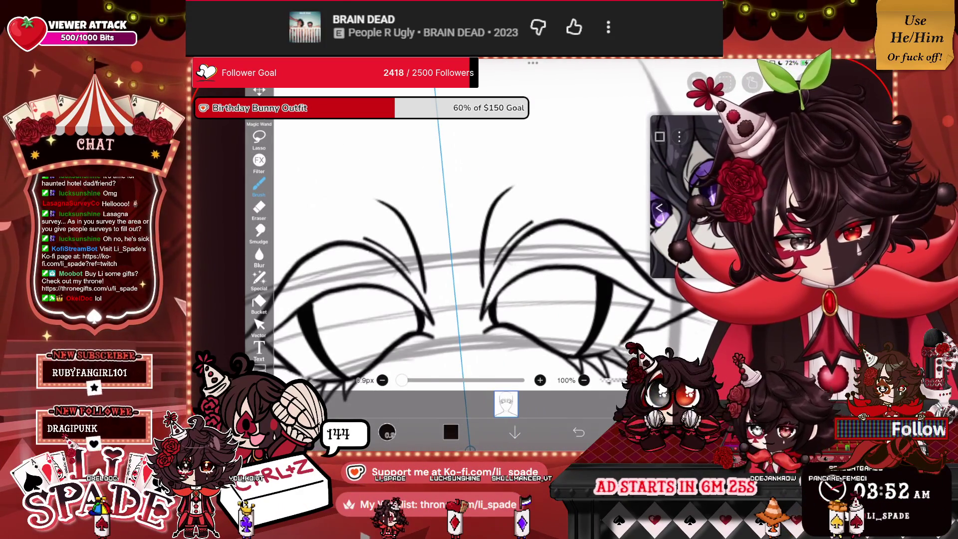
{"action": "scroll", "coordinate": [498, 240], "scroll_direction": "down", "scroll_amount": 5}
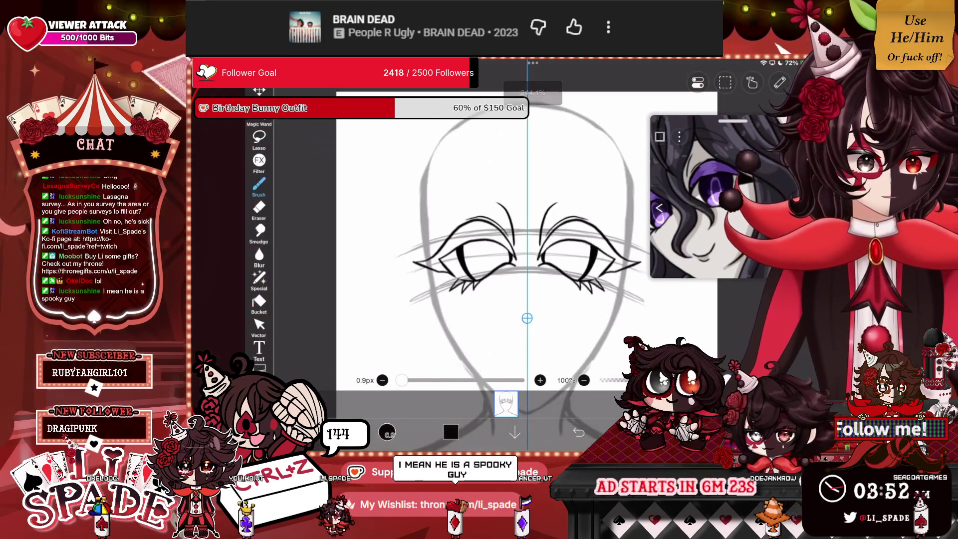
{"action": "scroll", "coordinate": [499, 225], "scroll_direction": "down", "scroll_amount": 3}
{"action": "scroll", "coordinate": [498, 224], "scroll_direction": "down", "scroll_amount": 2}
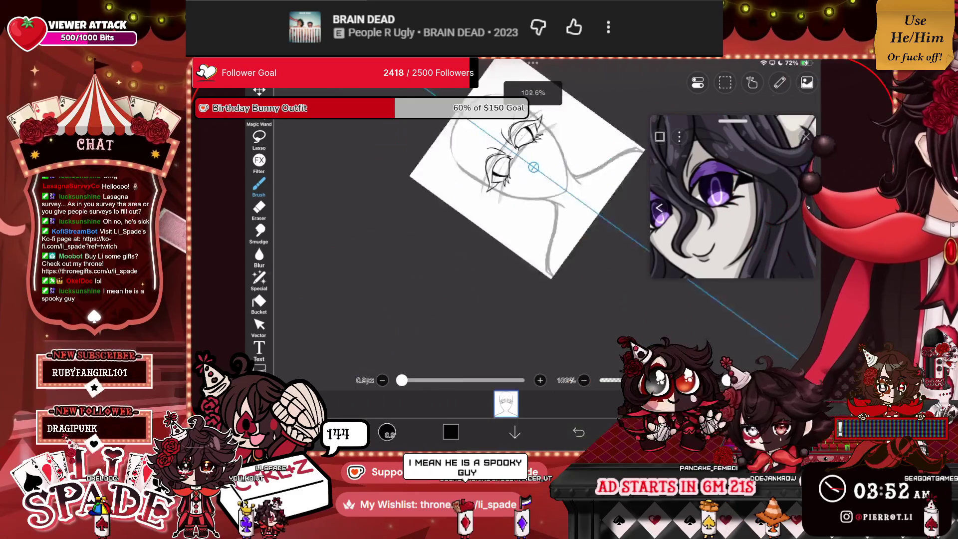
{"action": "scroll", "coordinate": [464, 260], "scroll_direction": "up", "scroll_amount": 3}
{"action": "scroll", "coordinate": [464, 260], "scroll_direction": "up", "scroll_amount": 3}
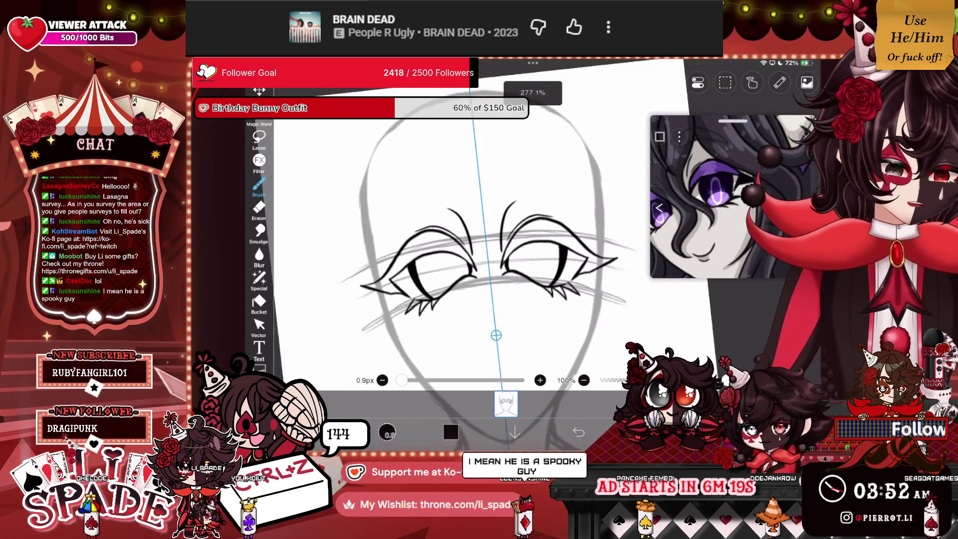
{"action": "scroll", "coordinate": [449, 250], "scroll_direction": "up", "scroll_amount": 2}
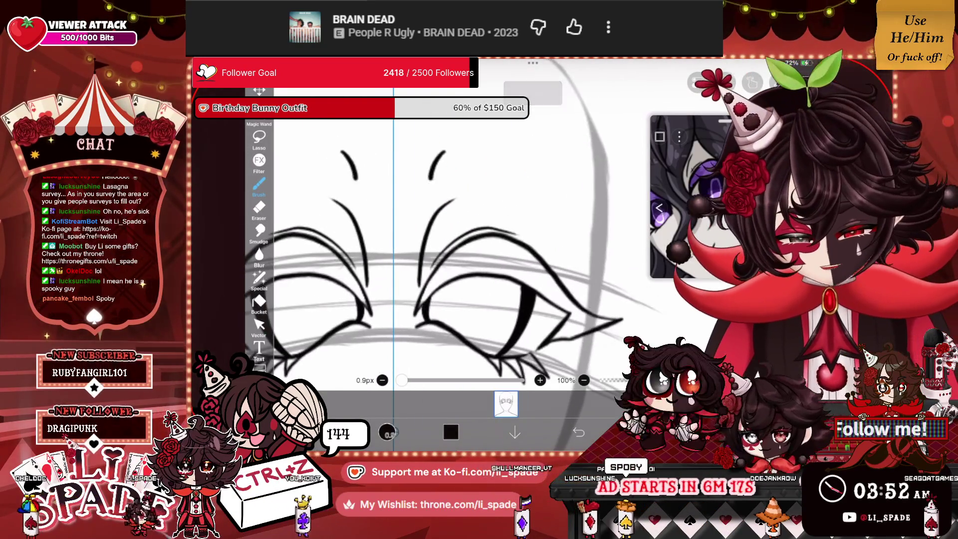
{"action": "left_click_drag", "start_coordinate": [274, 200], "coordinate": [355, 192]}
{"action": "left_click_drag", "start_coordinate": [432, 192], "coordinate": [548, 227]}
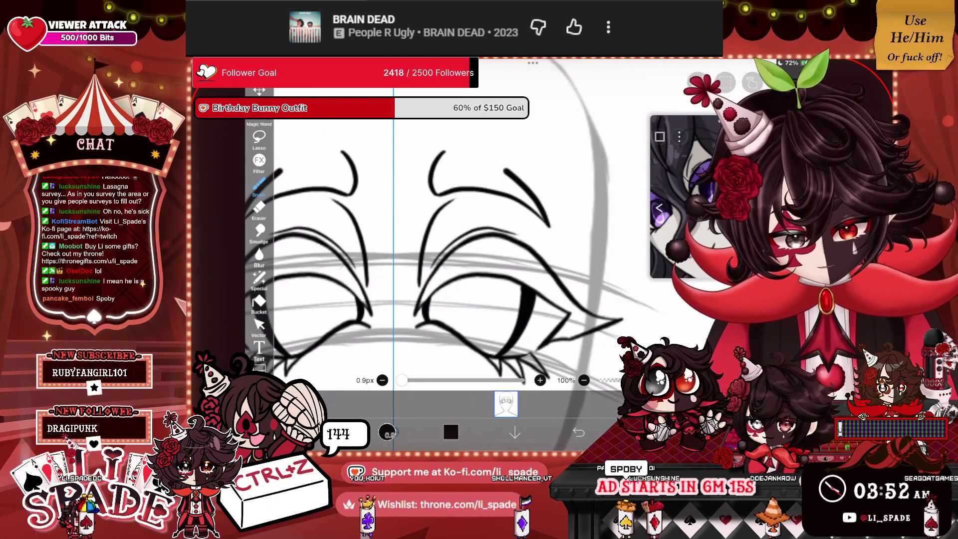
{"action": "scroll", "coordinate": [499, 239], "scroll_direction": "down", "scroll_amount": 5}
{"action": "scroll", "coordinate": [507, 205], "scroll_direction": "down", "scroll_amount": 1}
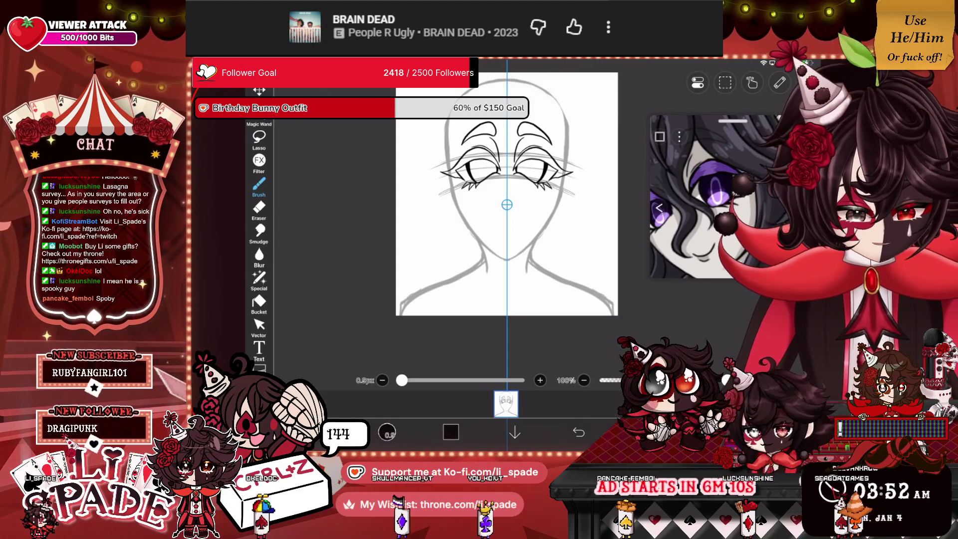
{"action": "left_click", "coordinate": [643, 432]}
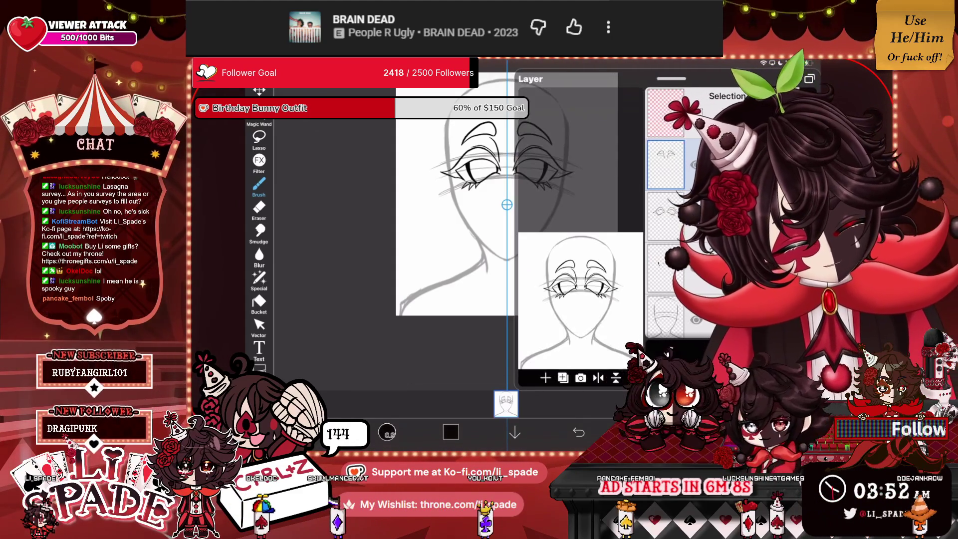
Step: Add a new layer and a layer folder, put layer 3 in it, and collapse the folder
{"action": "left_click", "coordinate": [563, 377]}
{"action": "left_click", "coordinate": [559, 294]}
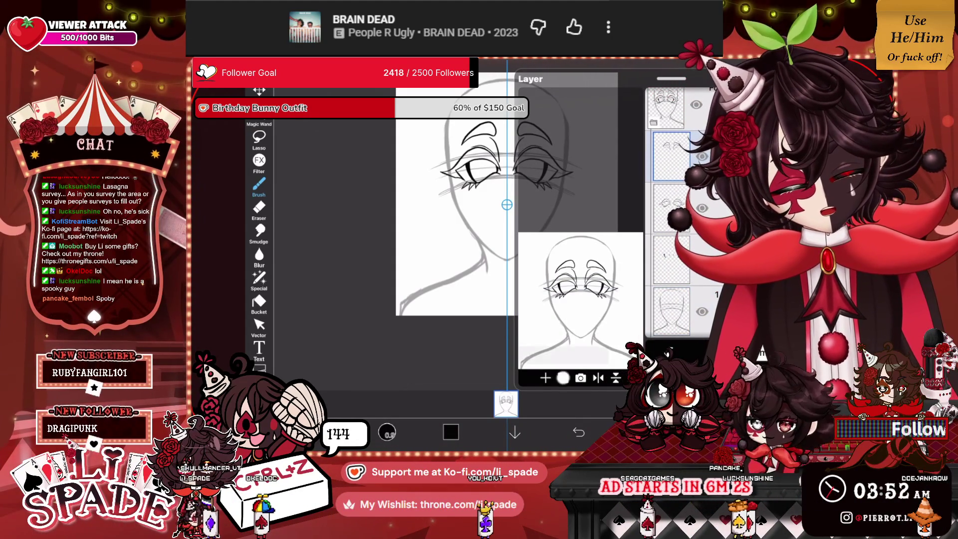
{"action": "left_click", "coordinate": [562, 378]}
{"action": "left_click", "coordinate": [544, 278]}
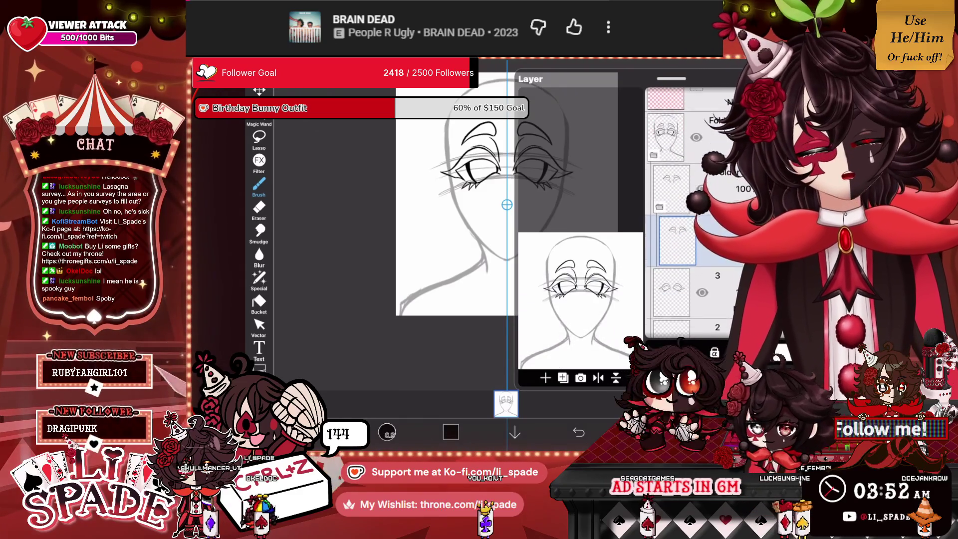
{"action": "left_click", "coordinate": [677, 239]}
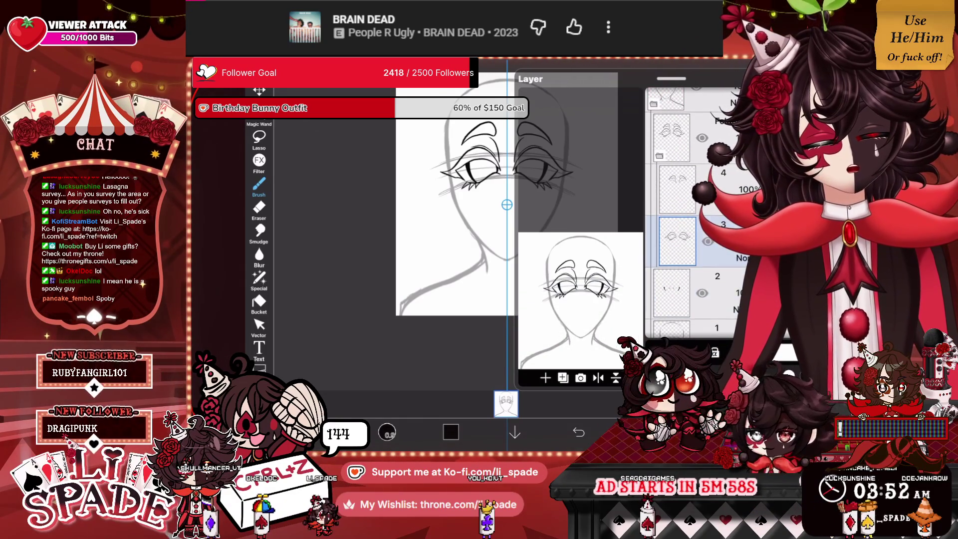
{"action": "left_click", "coordinate": [671, 139]}
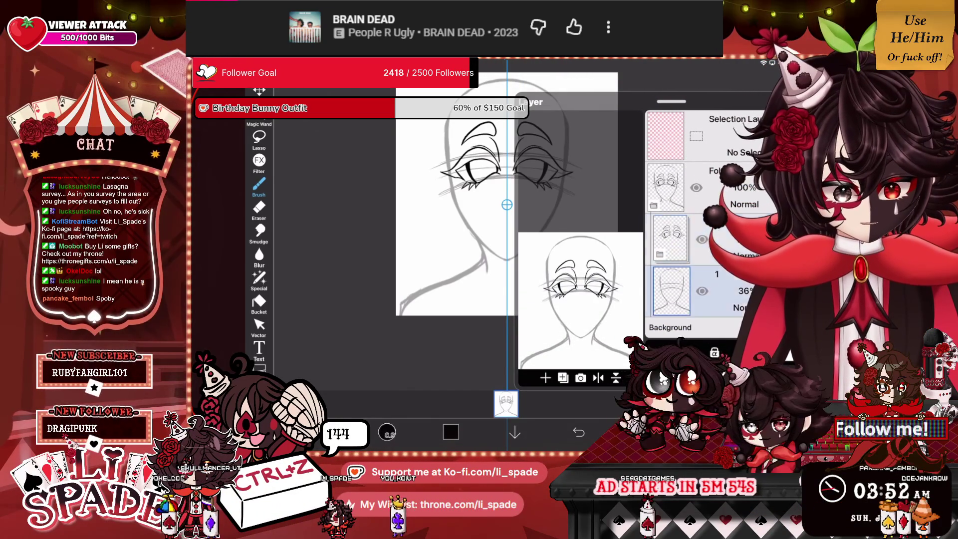
{"action": "scroll", "coordinate": [507, 250], "scroll_direction": "up", "scroll_amount": 5}
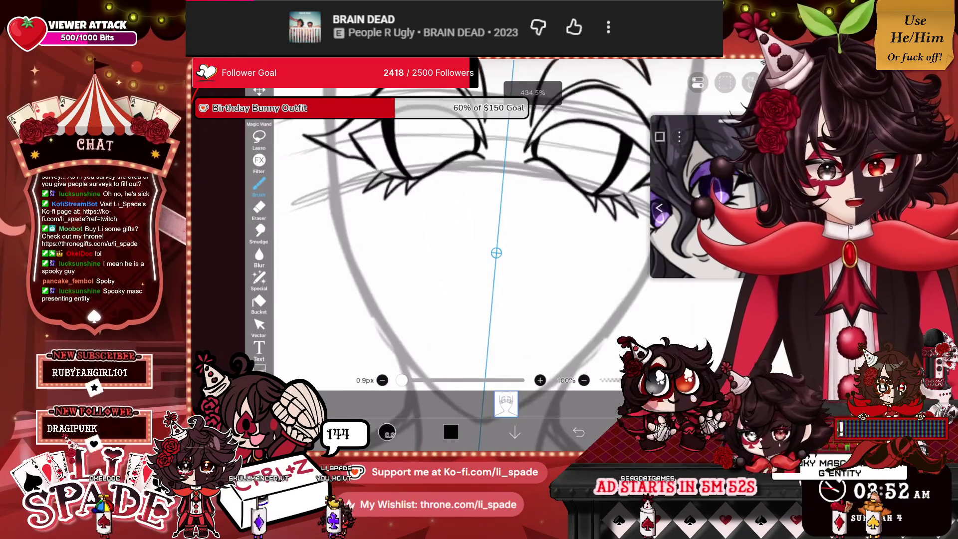
Step: Draw two short nose marks either side of centre, undoing the unwanted V-shaped stroke
{"action": "scroll", "coordinate": [512, 252], "scroll_direction": "up", "scroll_amount": 5}
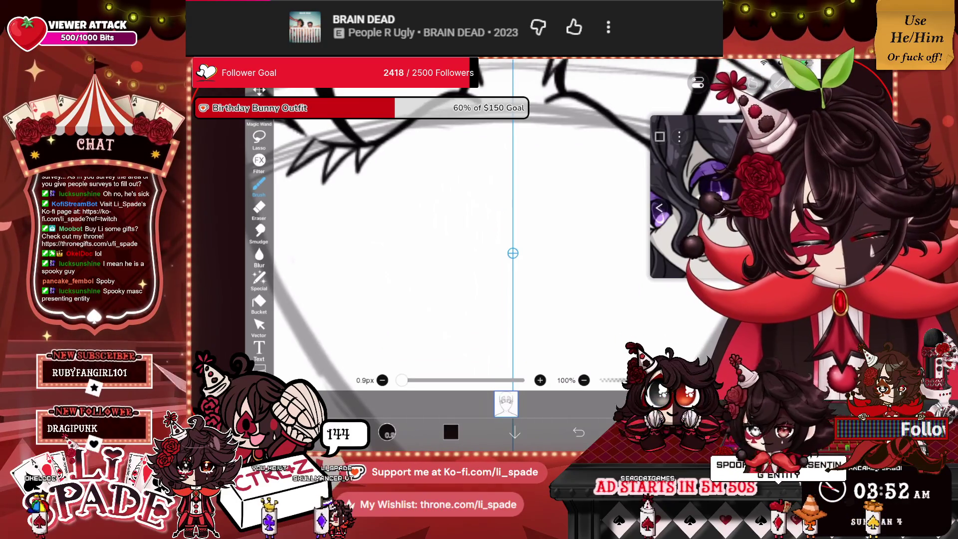
{"action": "scroll", "coordinate": [512, 253], "scroll_direction": "down", "scroll_amount": 5}
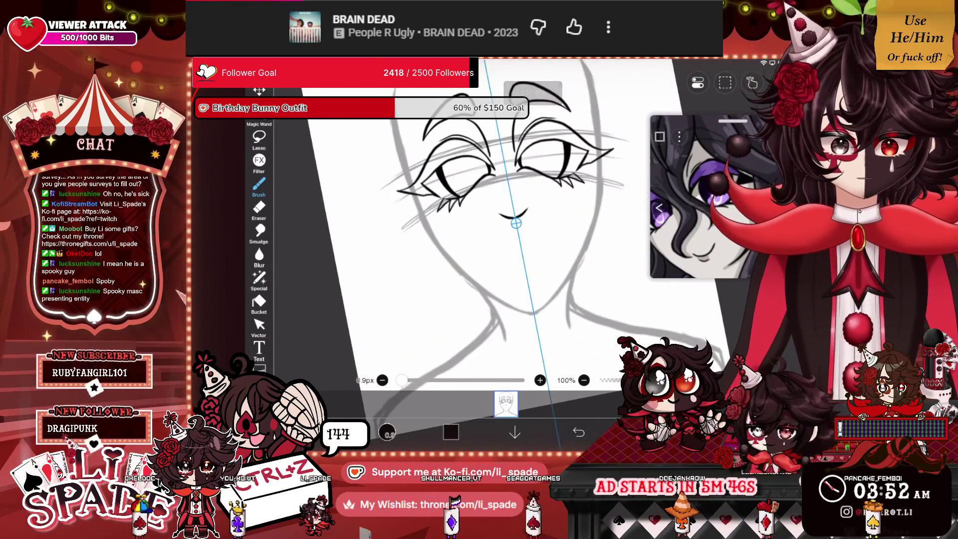
{"action": "scroll", "coordinate": [499, 225], "scroll_direction": "up", "scroll_amount": 10}
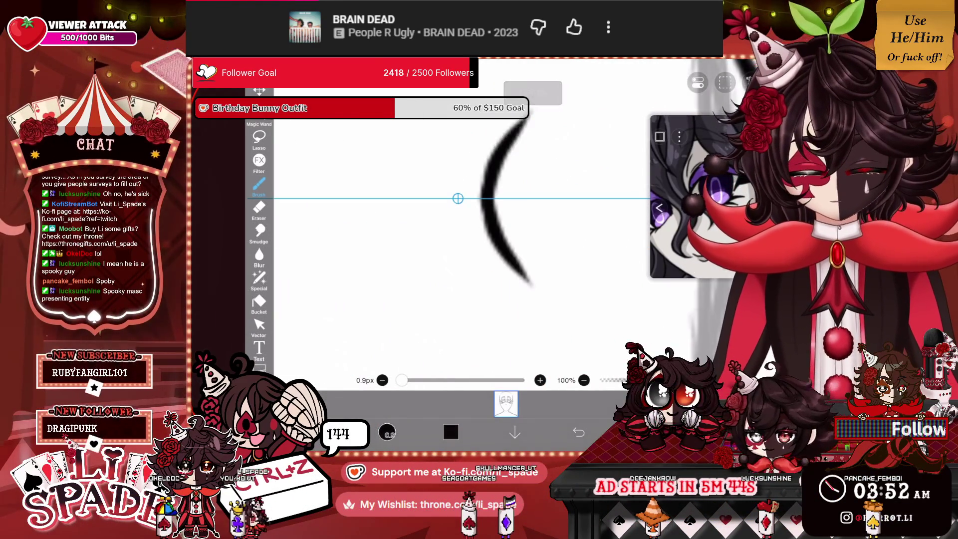
{"action": "scroll", "coordinate": [499, 240], "scroll_direction": "down", "scroll_amount": 5}
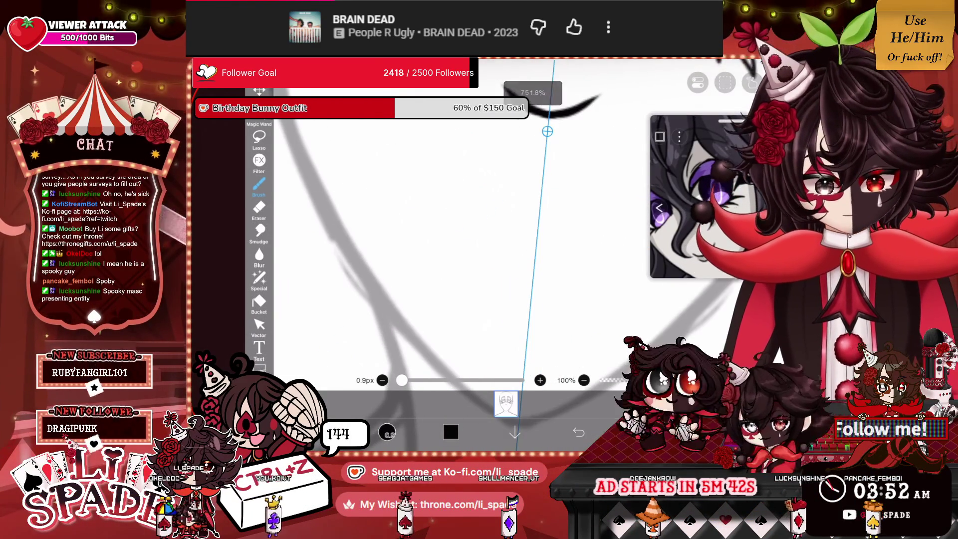
{"action": "left_click_drag", "start_coordinate": [484, 256], "coordinate": [509, 289]}
{"action": "left_click_drag", "start_coordinate": [582, 266], "coordinate": [552, 293]}
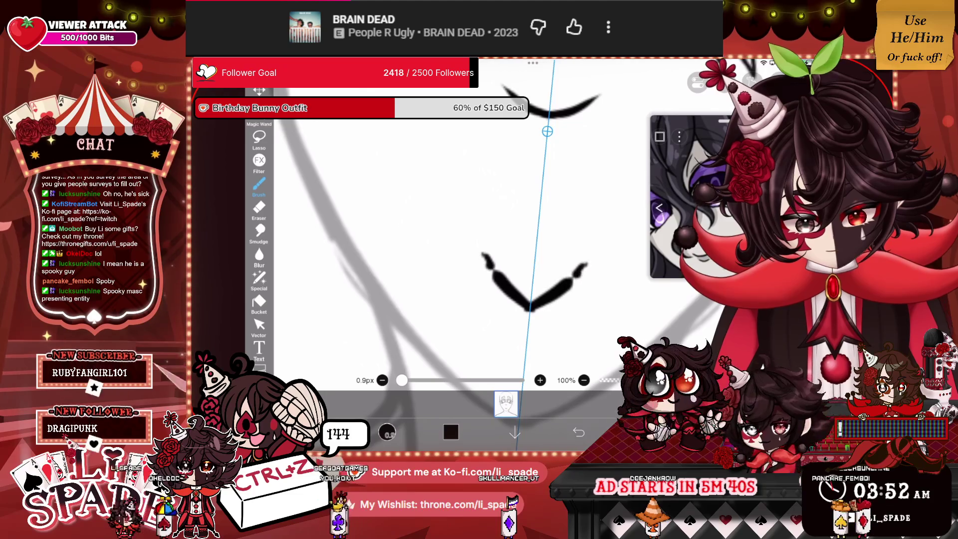
{"action": "left_click", "coordinate": [578, 432]}
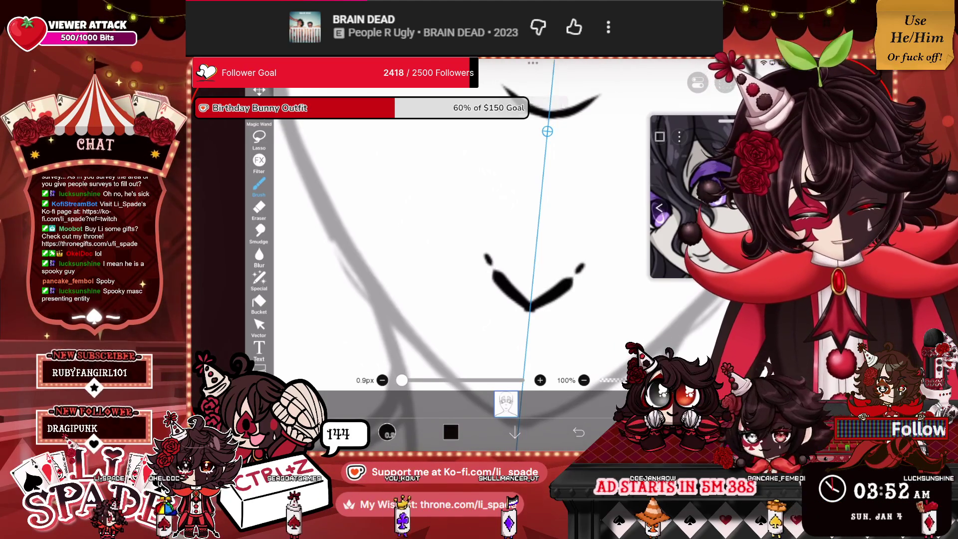
{"action": "left_click", "coordinate": [578, 432]}
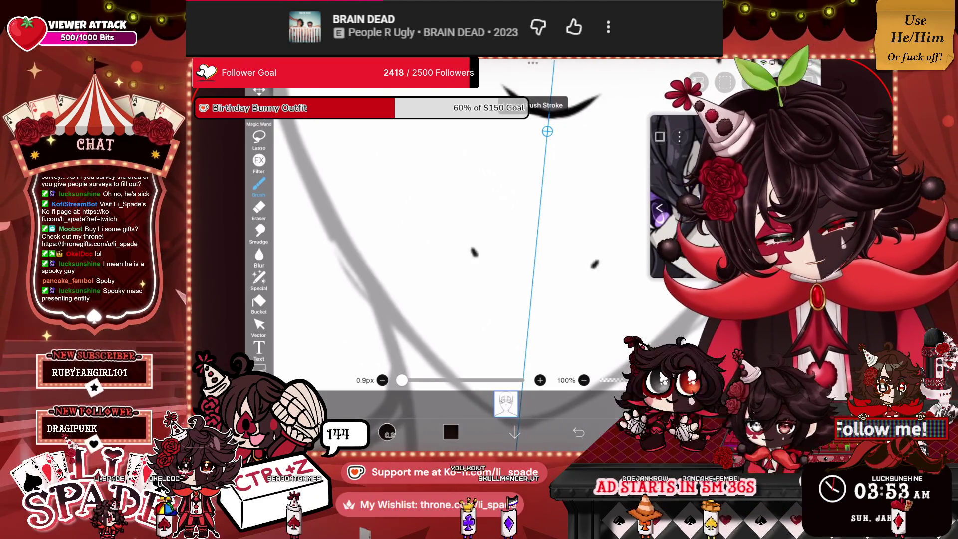
Step: Draw a curved smile below the nose, redrawing it as a cleaner arc
{"action": "left_click_drag", "start_coordinate": [471, 249], "coordinate": [598, 260]}
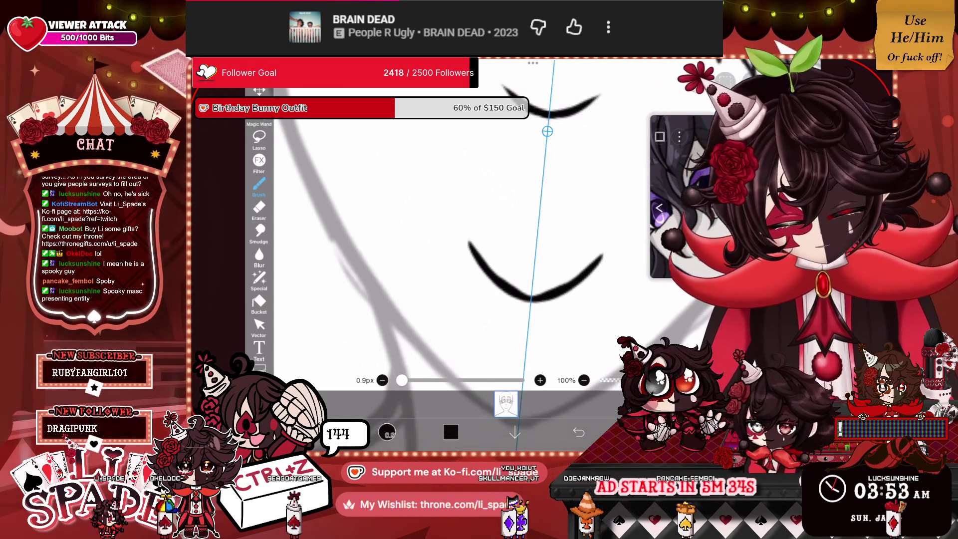
{"action": "scroll", "coordinate": [499, 225], "scroll_direction": "down", "scroll_amount": 5}
{"action": "left_click_drag", "start_coordinate": [577, 239], "coordinate": [545, 205]}
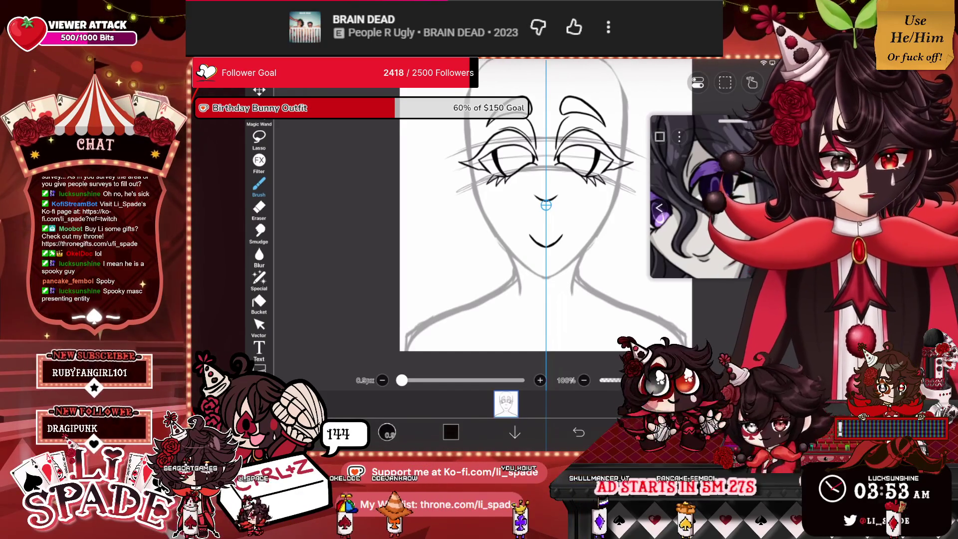
{"action": "key", "text": "ctrl+z"}
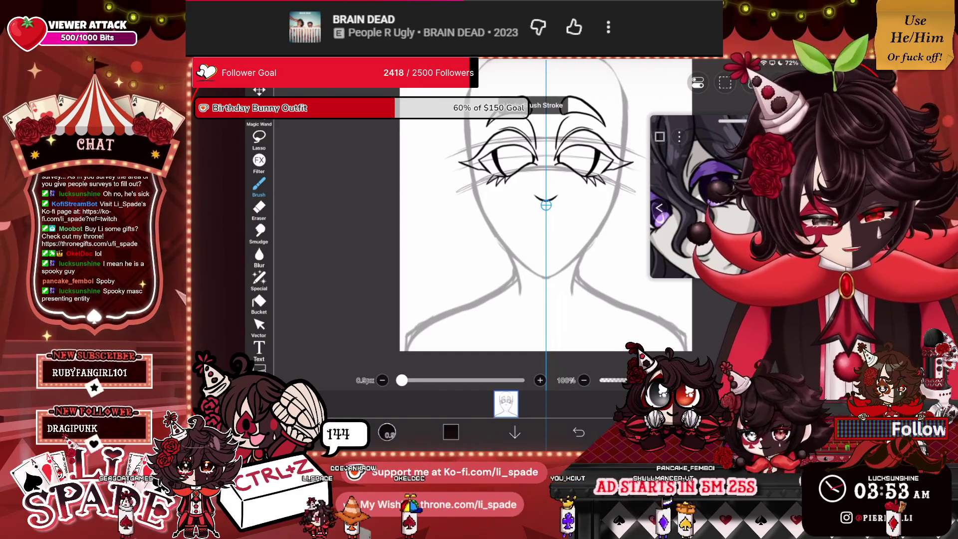
{"action": "scroll", "coordinate": [499, 225], "scroll_direction": "up", "scroll_amount": 5}
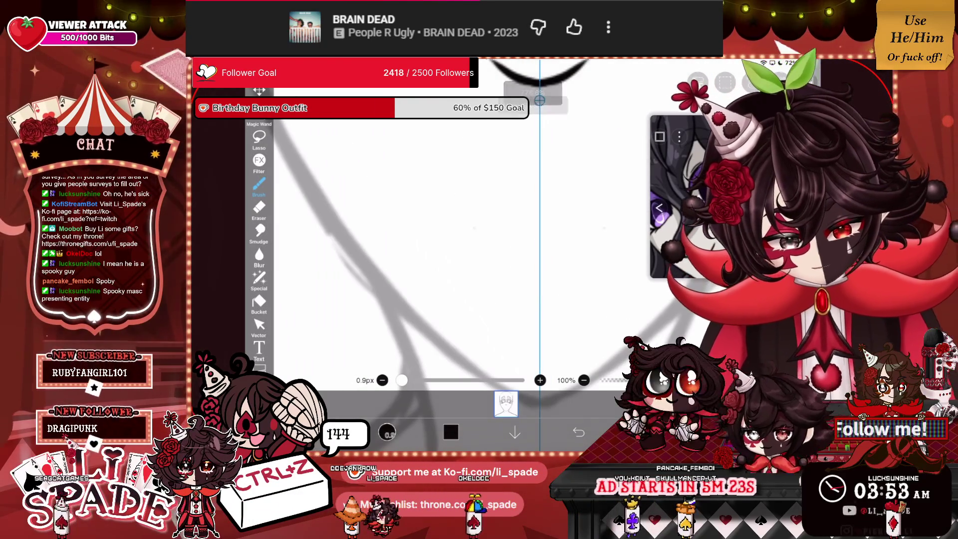
{"action": "left_click_drag", "start_coordinate": [484, 238], "coordinate": [593, 238]}
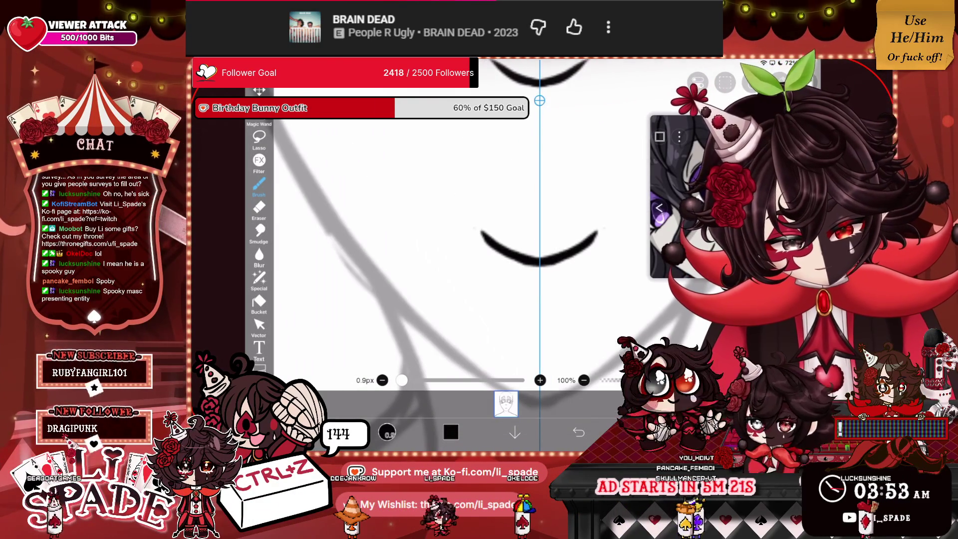
{"action": "scroll", "coordinate": [499, 224], "scroll_direction": "down", "scroll_amount": 3}
{"action": "scroll", "coordinate": [547, 224], "scroll_direction": "down", "scroll_amount": 3}
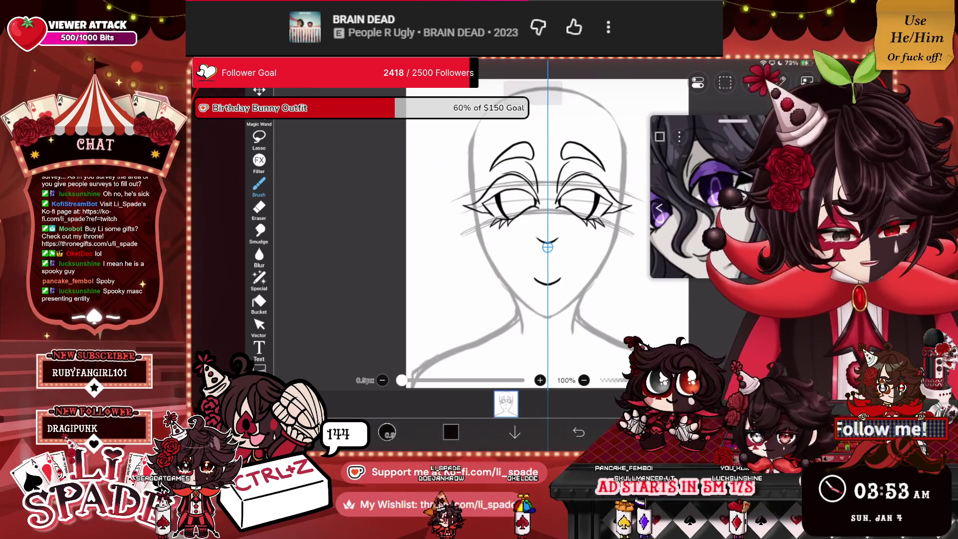
{"action": "left_click", "coordinate": [643, 432]}
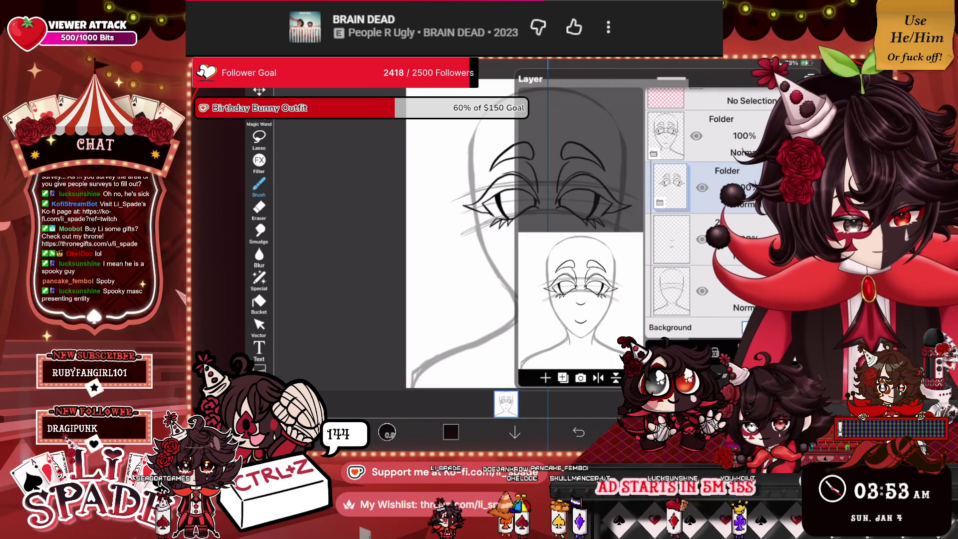
Step: Erase stray eye and lash lines with the 2.6px eraser, undoing one bad erase
{"action": "left_click", "coordinate": [643, 432]}
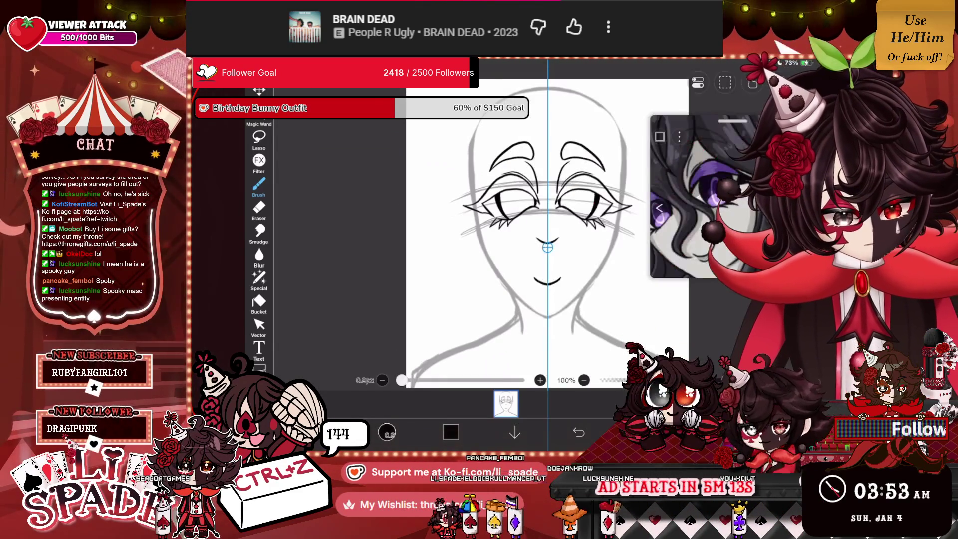
{"action": "scroll", "coordinate": [499, 210], "scroll_direction": "up", "scroll_amount": 5}
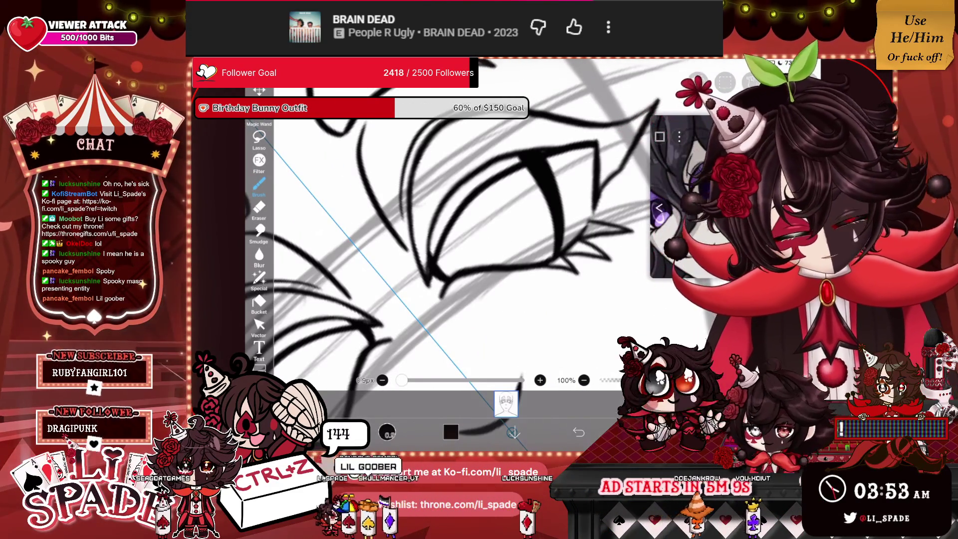
{"action": "left_click", "coordinate": [259, 208]}
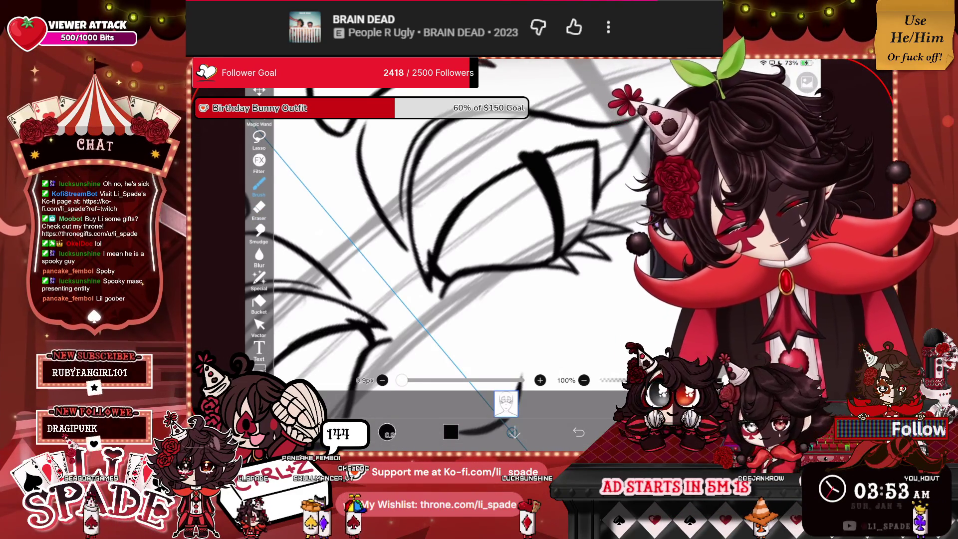
{"action": "scroll", "coordinate": [458, 250], "scroll_direction": "down", "scroll_amount": 5}
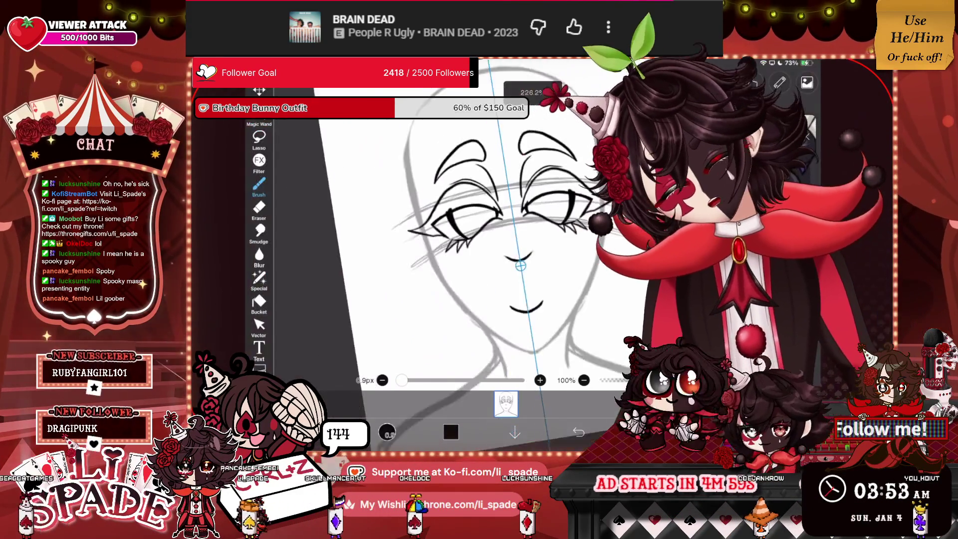
{"action": "scroll", "coordinate": [499, 224], "scroll_direction": "up", "scroll_amount": 5}
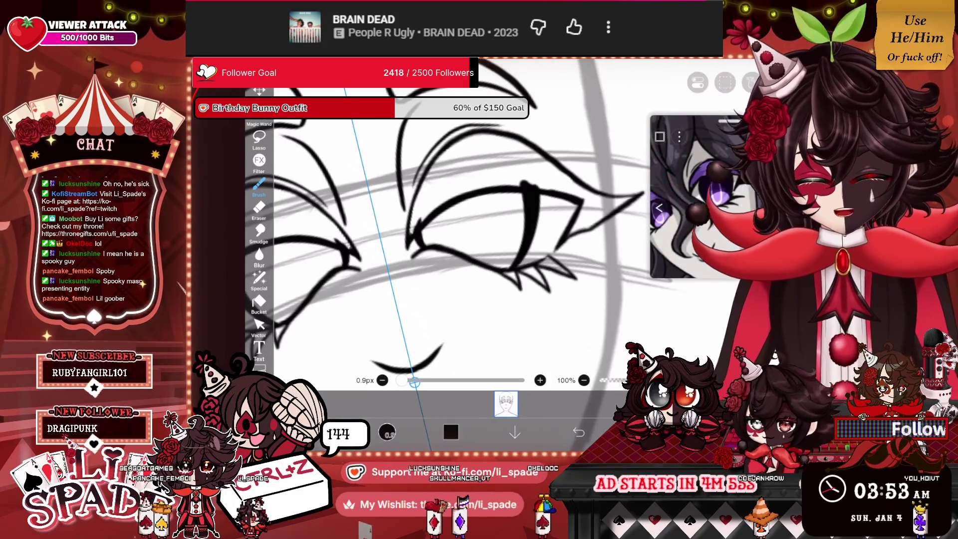
{"action": "left_click", "coordinate": [258, 208]}
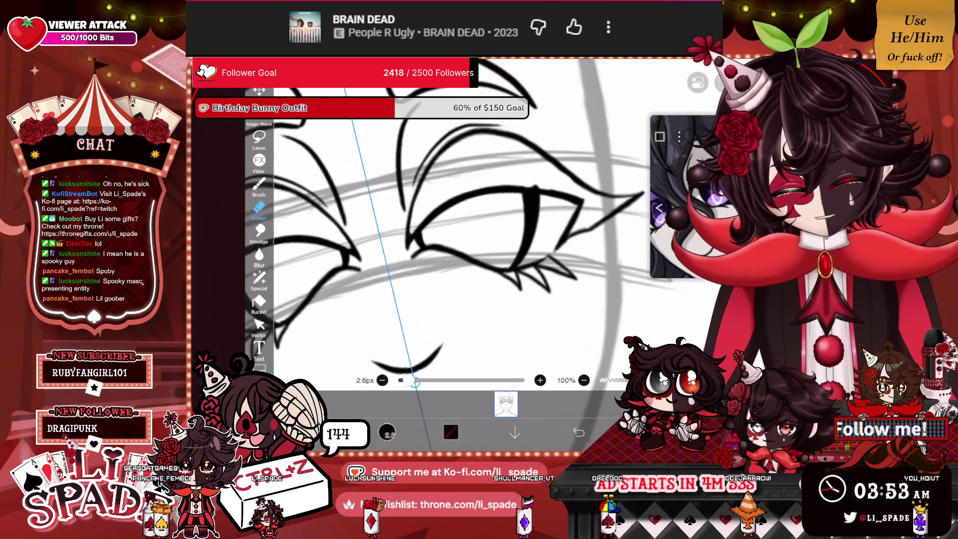
{"action": "scroll", "coordinate": [528, 219], "scroll_direction": "down", "scroll_amount": 5}
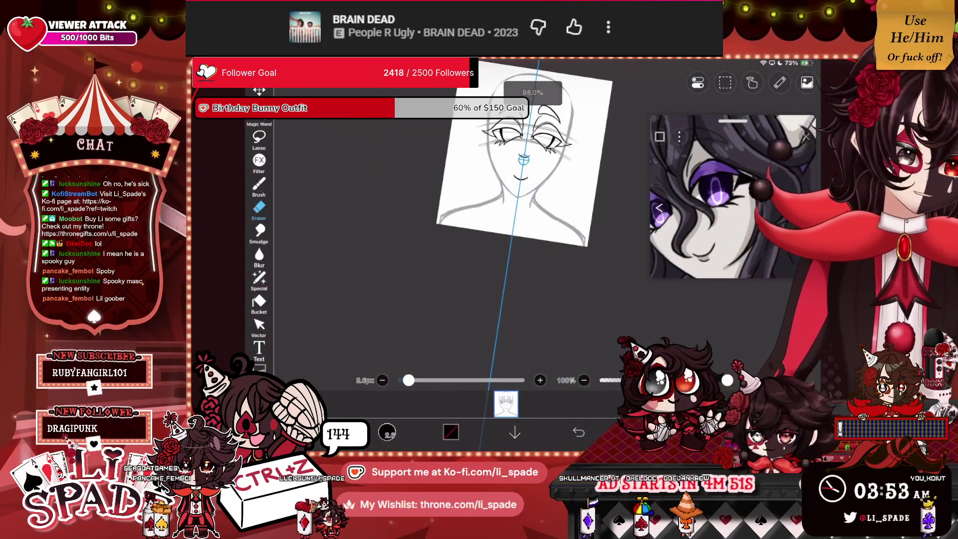
{"action": "scroll", "coordinate": [467, 211], "scroll_direction": "up", "scroll_amount": 5}
{"action": "key", "text": "ctrl+z"}
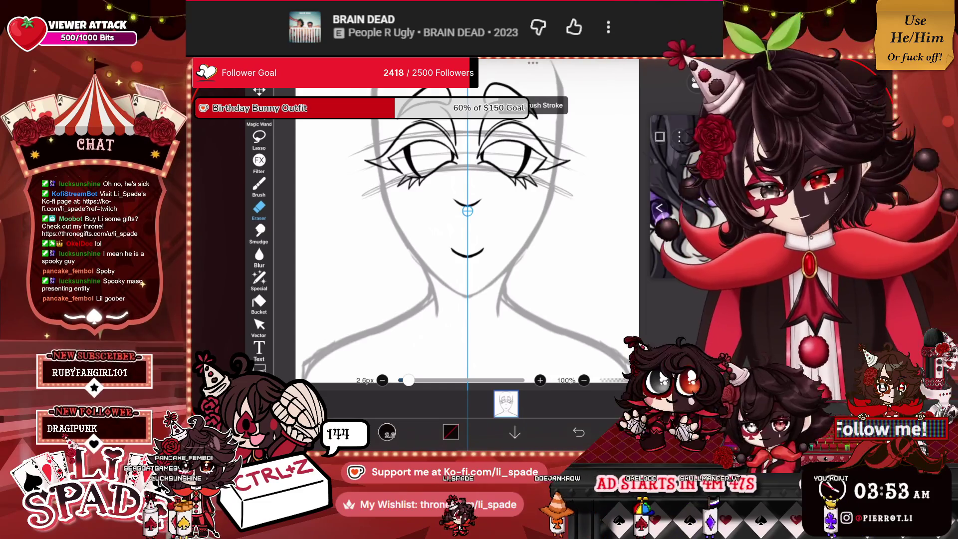
{"action": "scroll", "coordinate": [466, 219], "scroll_direction": "down", "scroll_amount": 5}
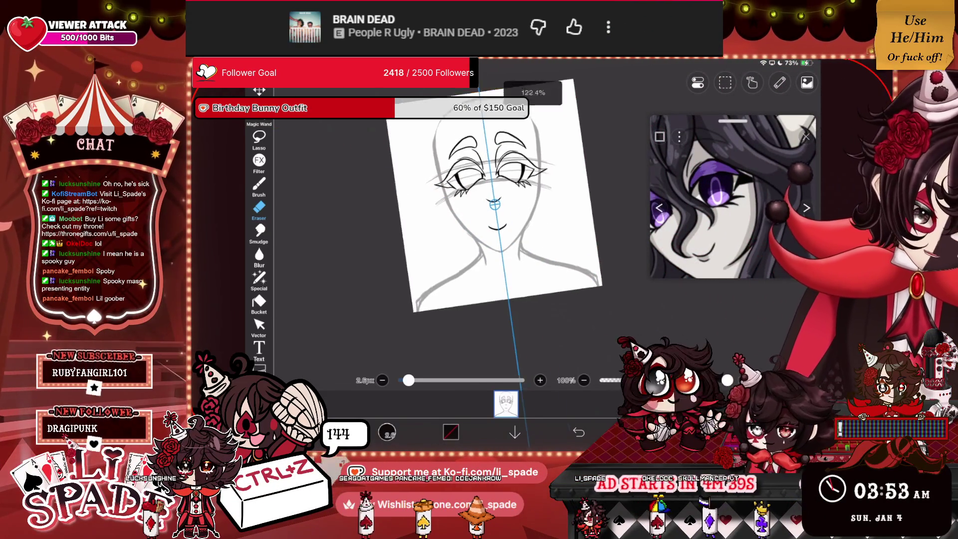
{"action": "scroll", "coordinate": [502, 212], "scroll_direction": "up", "scroll_amount": 5}
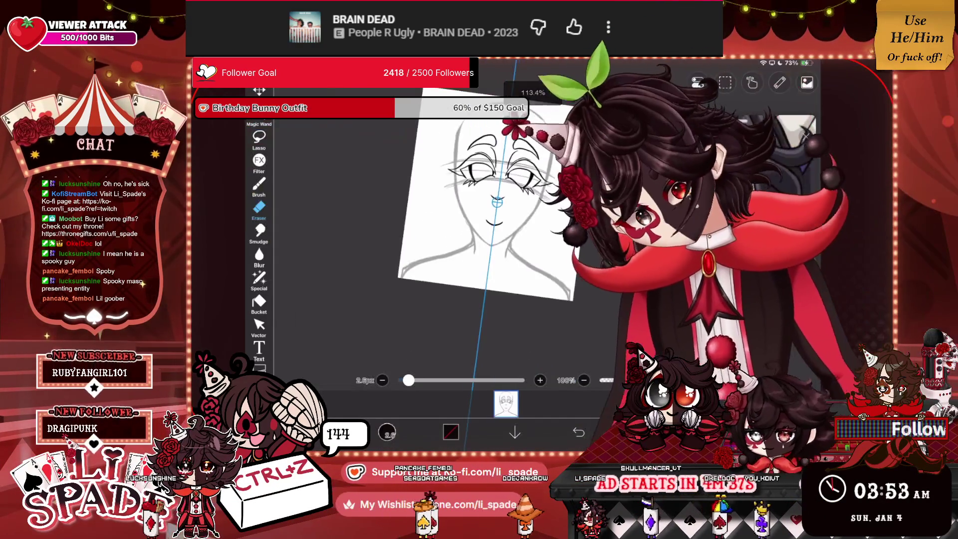
{"action": "scroll", "coordinate": [466, 225], "scroll_direction": "up", "scroll_amount": 5}
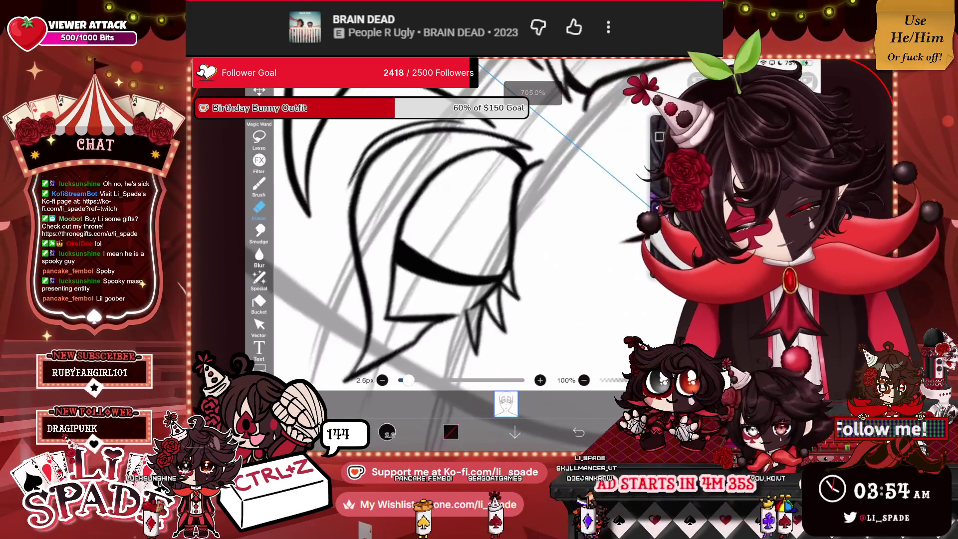
Step: Touch up the eye lines, alternating the black 0.9px brush and 2.6px eraser
{"action": "left_click", "coordinate": [505, 404]}
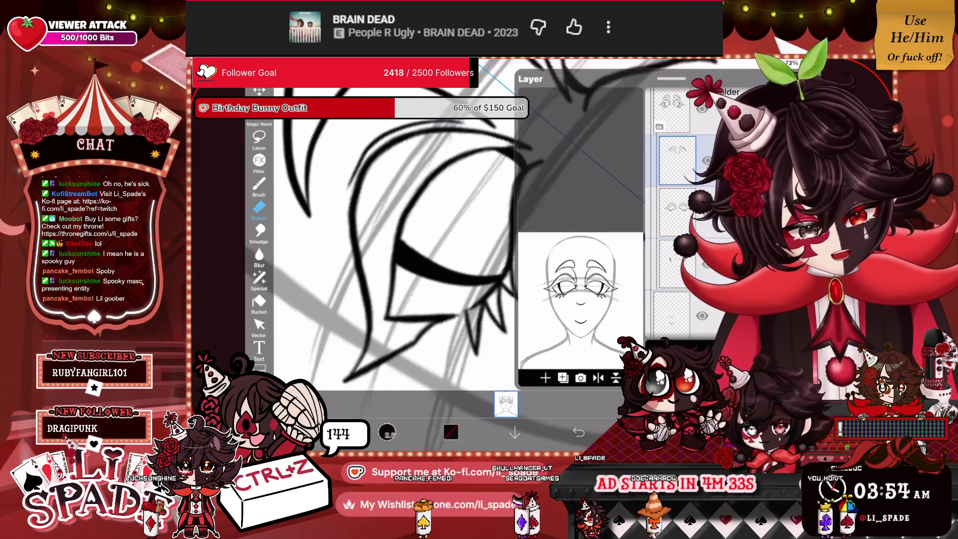
{"action": "left_click", "coordinate": [506, 403]}
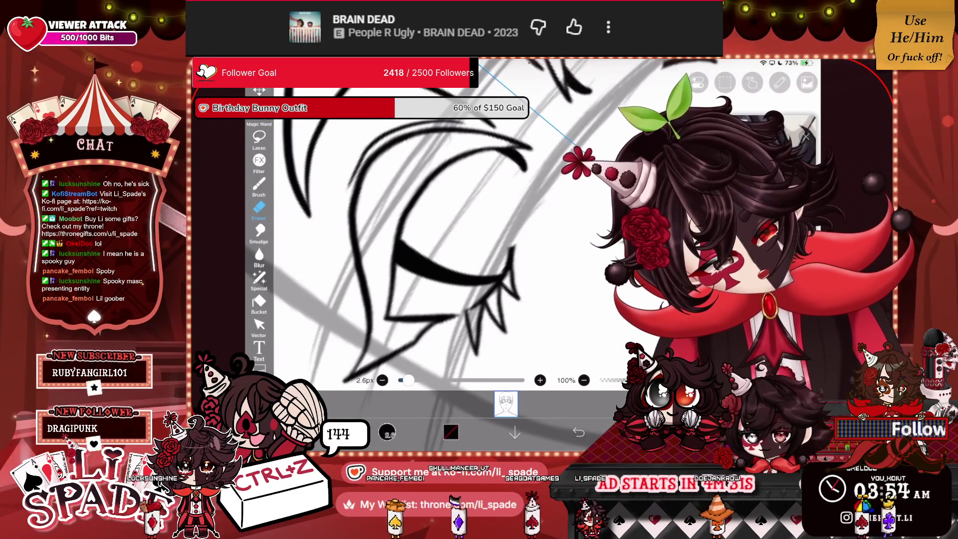
{"action": "key", "text": "b"}
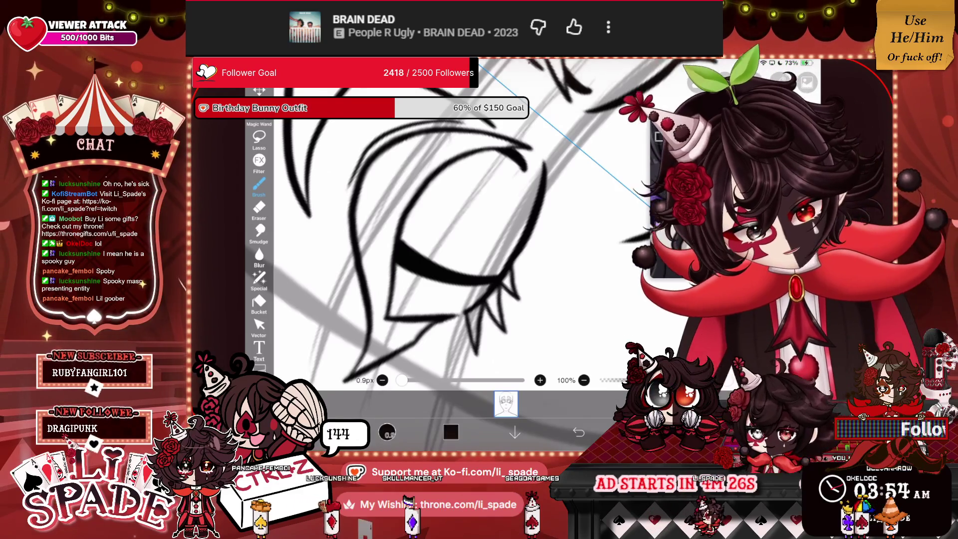
{"action": "scroll", "coordinate": [540, 245], "scroll_direction": "down", "scroll_amount": 5}
{"action": "scroll", "coordinate": [540, 244], "scroll_direction": "up", "scroll_amount": 5}
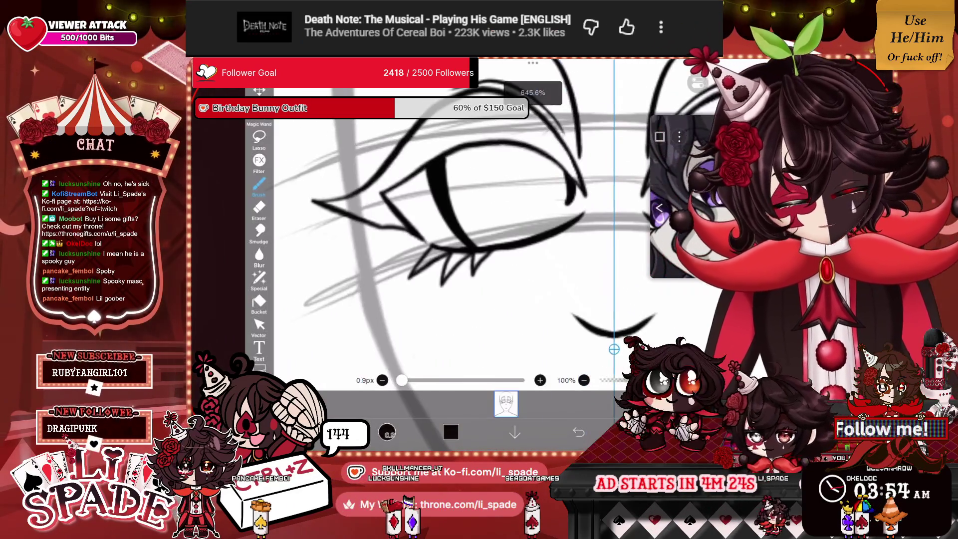
{"action": "left_click", "coordinate": [506, 404]}
{"action": "left_click", "coordinate": [505, 404]}
{"action": "left_click", "coordinate": [259, 207]}
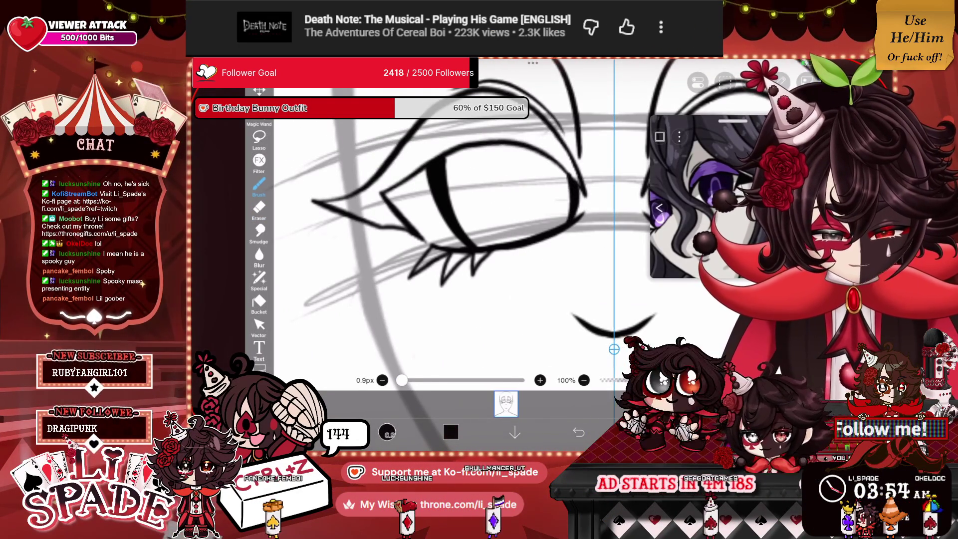
{"action": "scroll", "coordinate": [540, 245], "scroll_direction": "down", "scroll_amount": 5}
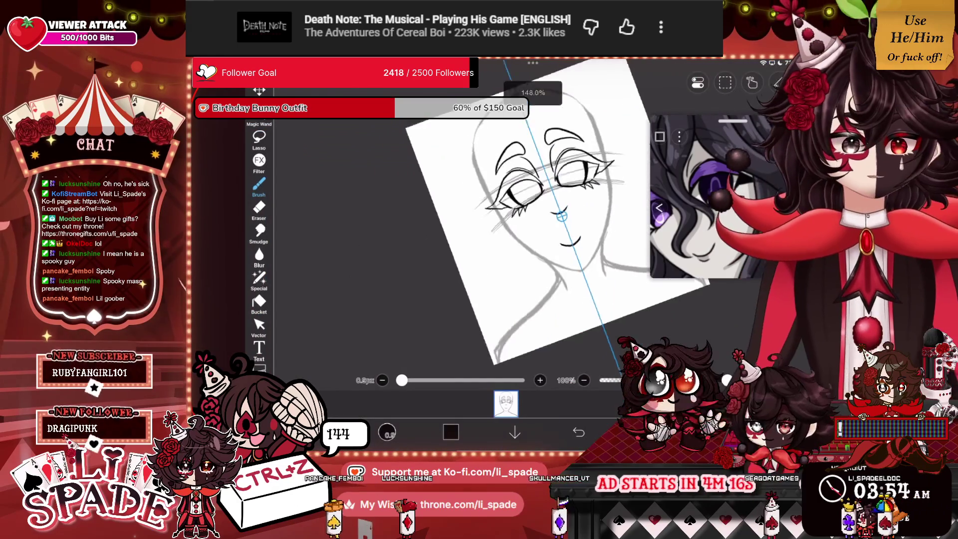
{"action": "scroll", "coordinate": [518, 220], "scroll_direction": "up", "scroll_amount": 2}
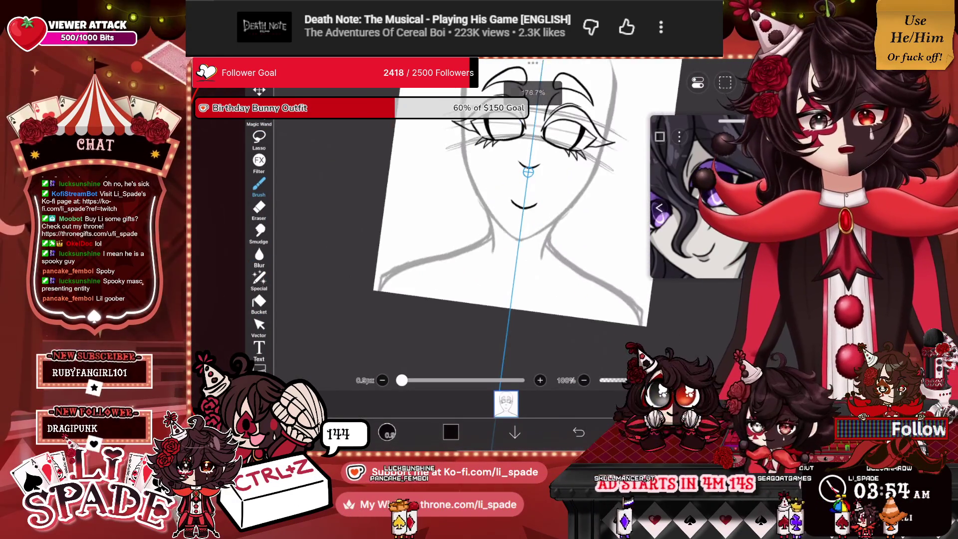
{"action": "scroll", "coordinate": [520, 223], "scroll_direction": "up", "scroll_amount": 2}
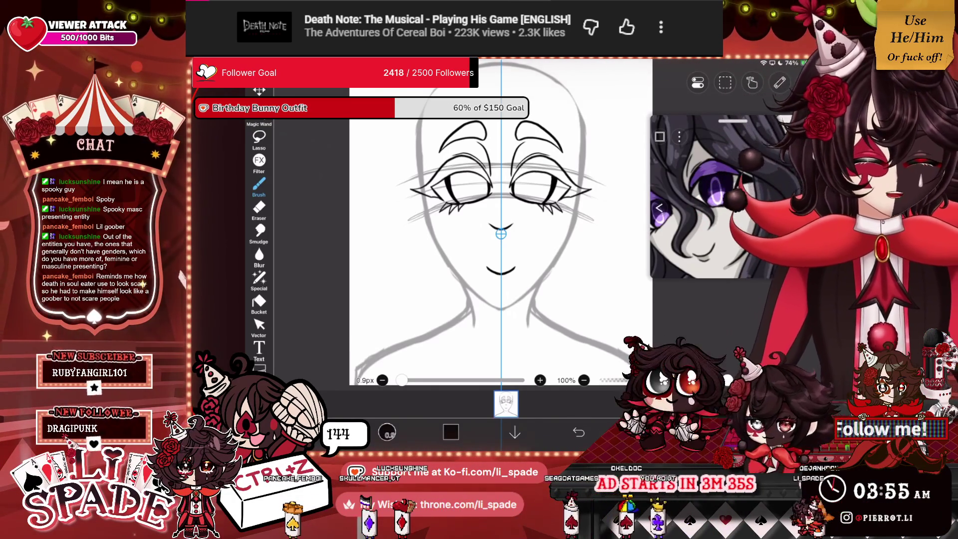
Step: Paint solid black iris fills over the eyes with a 9.1px brush, undoing one fill
{"action": "scroll", "coordinate": [499, 203], "scroll_direction": "down", "scroll_amount": 3}
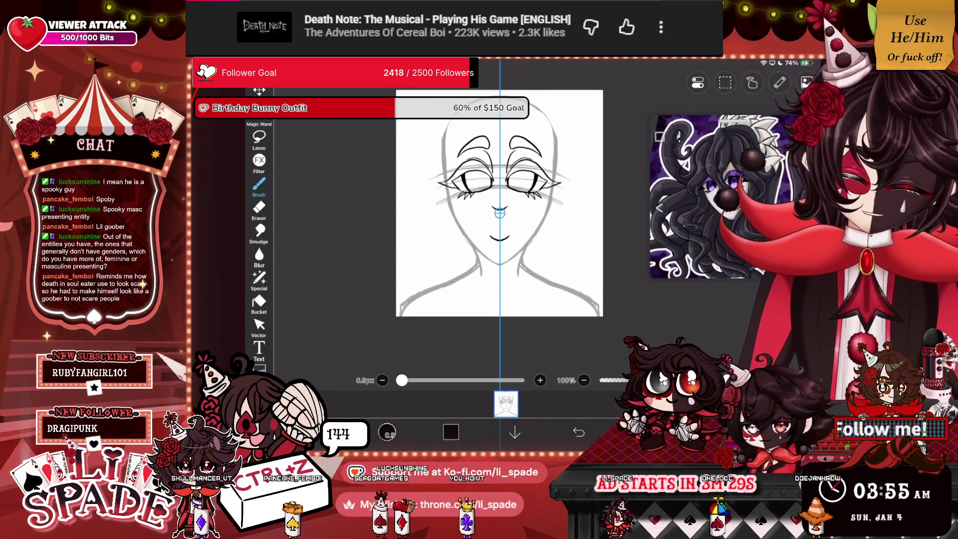
{"action": "left_click", "coordinate": [505, 403]}
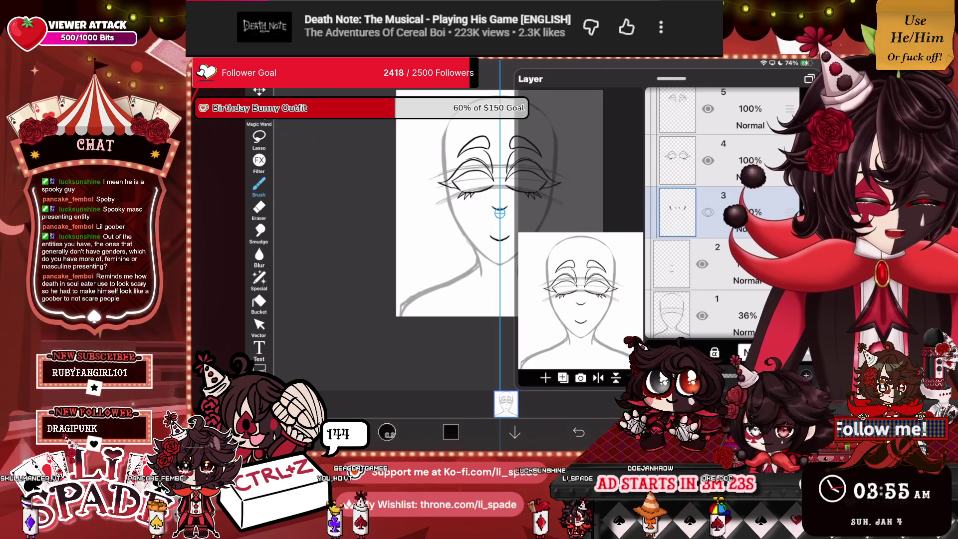
{"action": "left_click", "coordinate": [505, 403]}
{"action": "scroll", "coordinate": [499, 234], "scroll_direction": "up", "scroll_amount": 5}
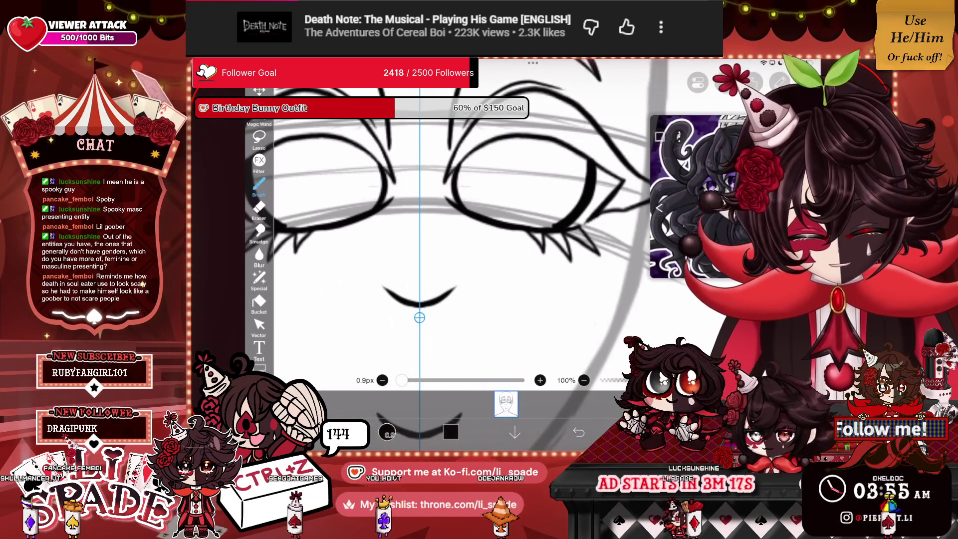
{"action": "scroll", "coordinate": [449, 235], "scroll_direction": "down", "scroll_amount": 1}
{"action": "left_click_drag", "start_coordinate": [402, 380], "coordinate": [435, 380]}
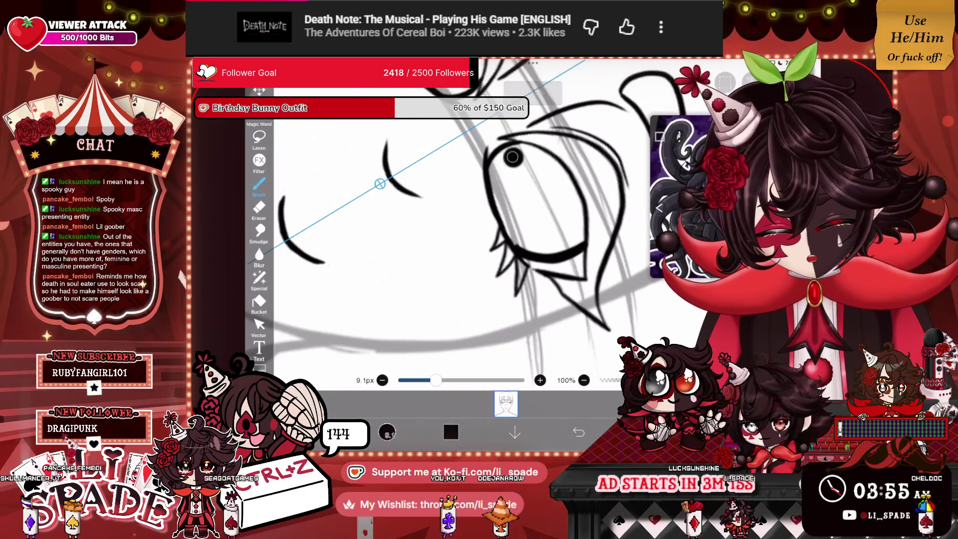
{"action": "left_click_drag", "start_coordinate": [479, 149], "coordinate": [539, 249]}
{"action": "left_click_drag", "start_coordinate": [553, 189], "coordinate": [574, 164]}
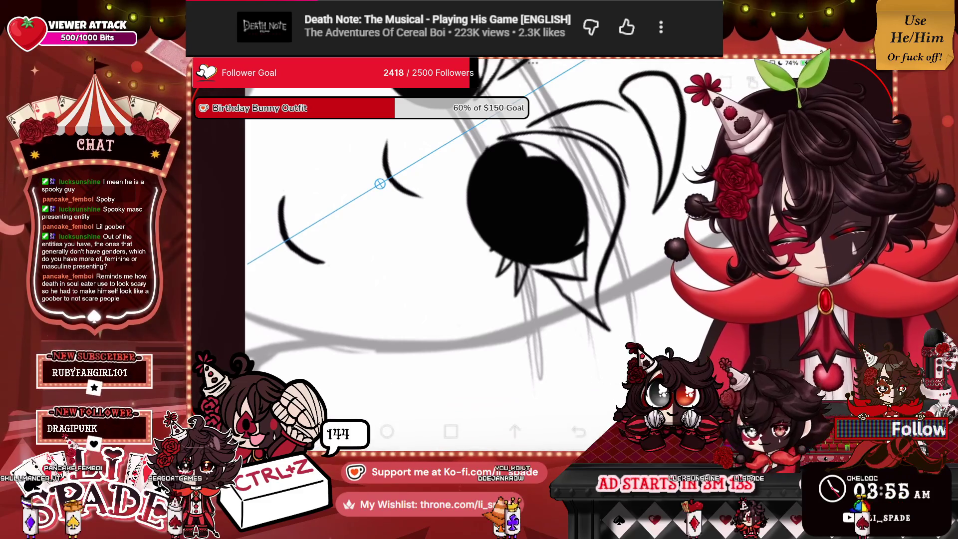
{"action": "key", "text": "ctrl+z"}
Step: Reduce the brush size from 9.1px down to 1.5px
{"action": "left_click_drag", "start_coordinate": [435, 380], "coordinate": [414, 380]}
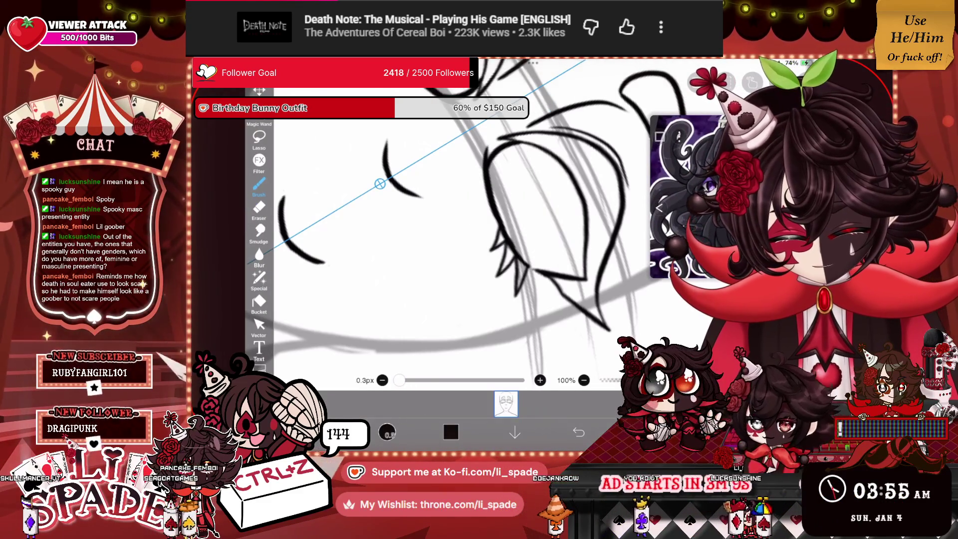
{"action": "left_click_drag", "start_coordinate": [399, 380], "coordinate": [405, 380]}
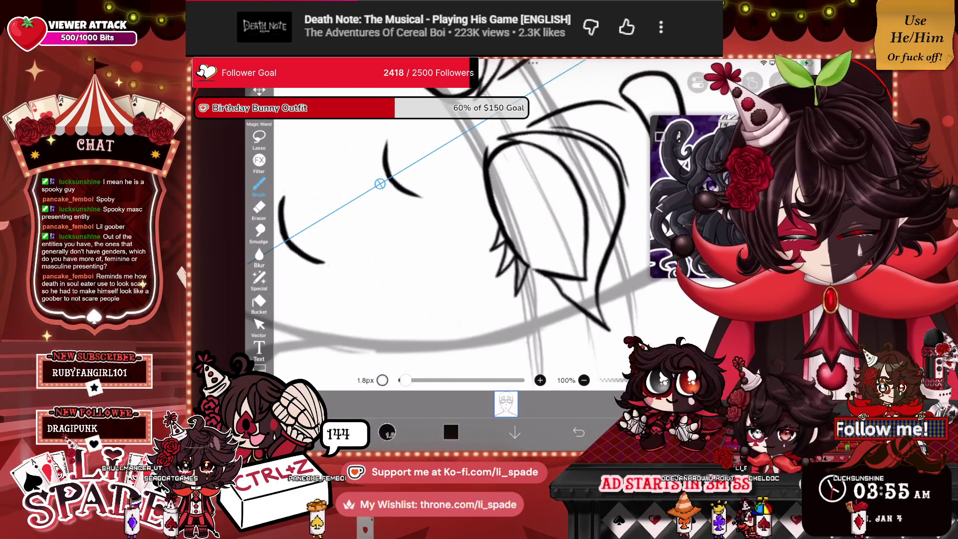
{"action": "left_click_drag", "start_coordinate": [405, 380], "coordinate": [404, 380]}
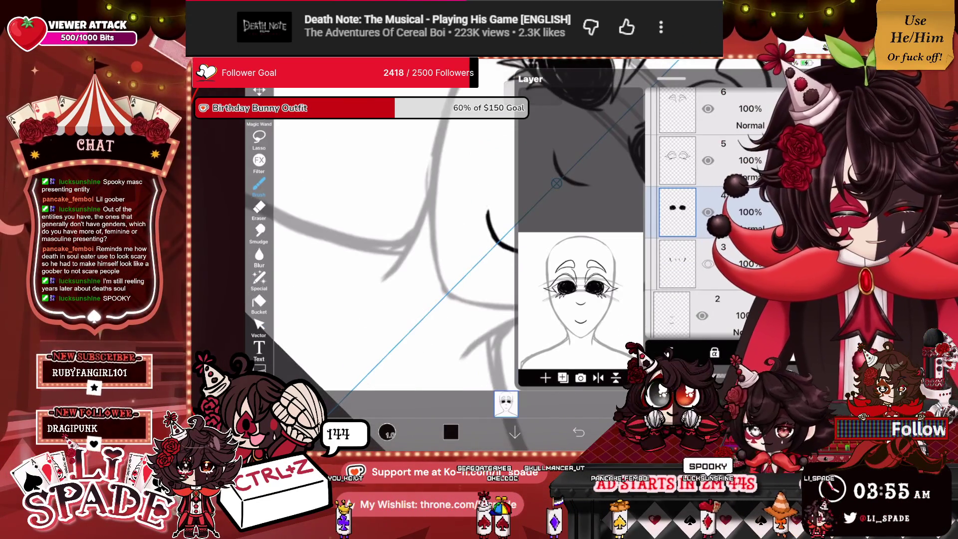
Step: On layer 2, draw a lower jaw line below the existing one
{"action": "left_click", "coordinate": [698, 314]}
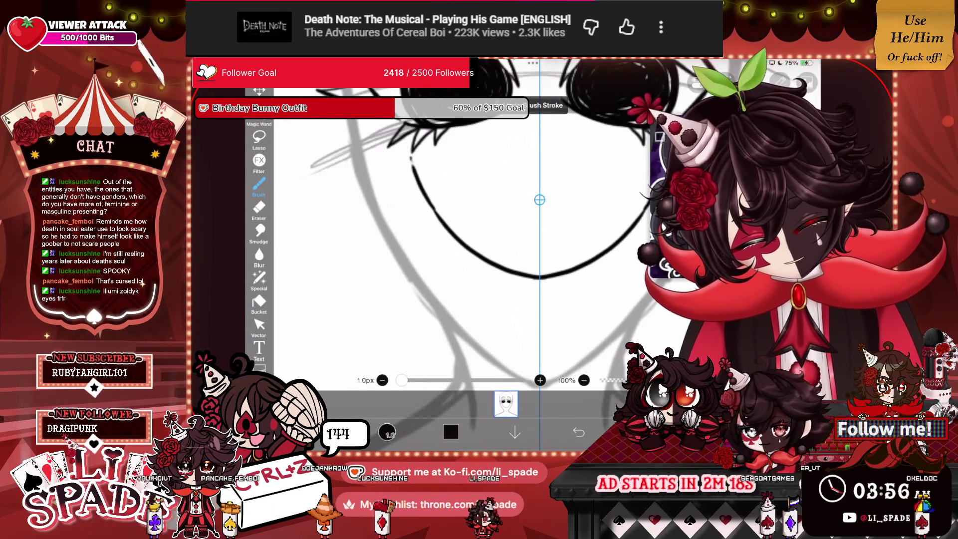
{"action": "left_click_drag", "start_coordinate": [410, 184], "coordinate": [646, 240]}
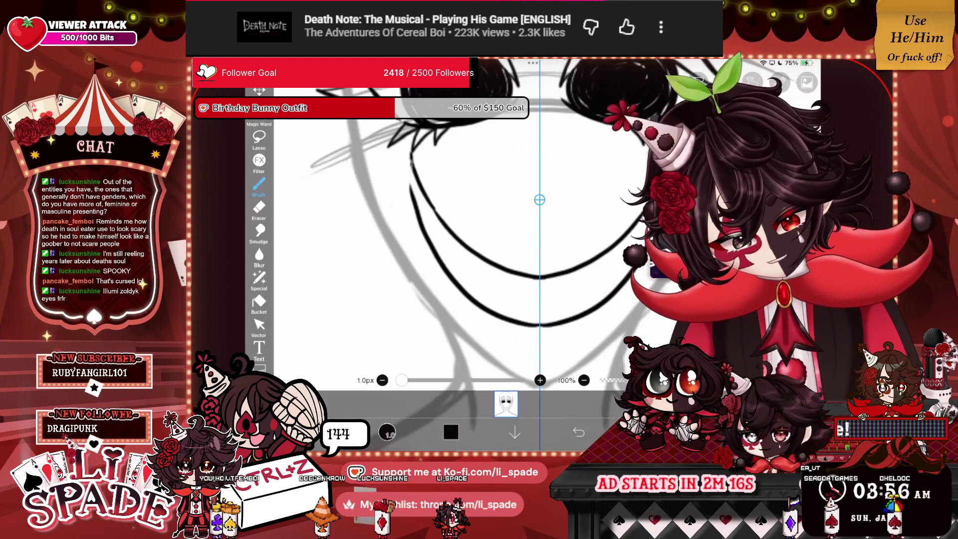
{"action": "scroll", "coordinate": [499, 225], "scroll_direction": "down", "scroll_amount": 3}
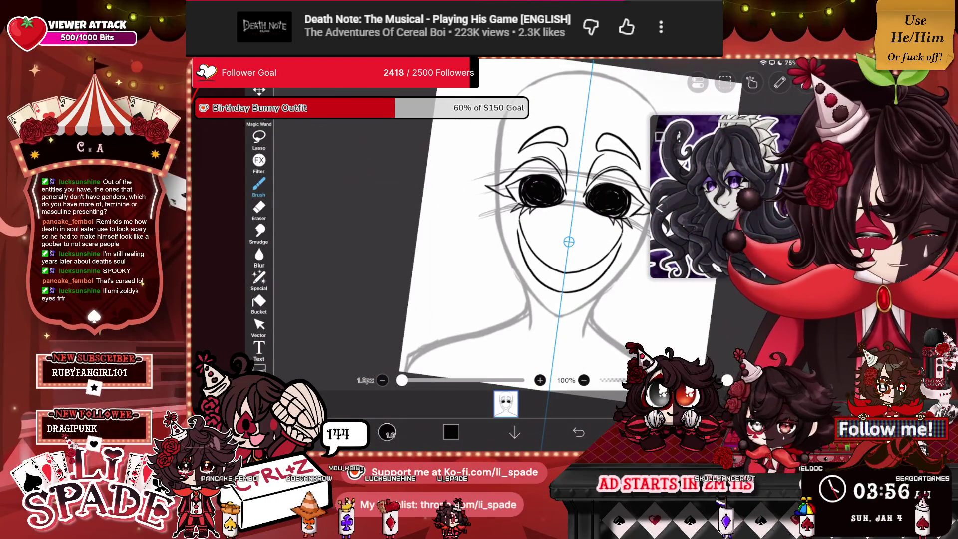
Step: Hide layer 4 with the black eye fills and group the upper sketch layers into a folder
{"action": "left_click", "coordinate": [649, 432]}
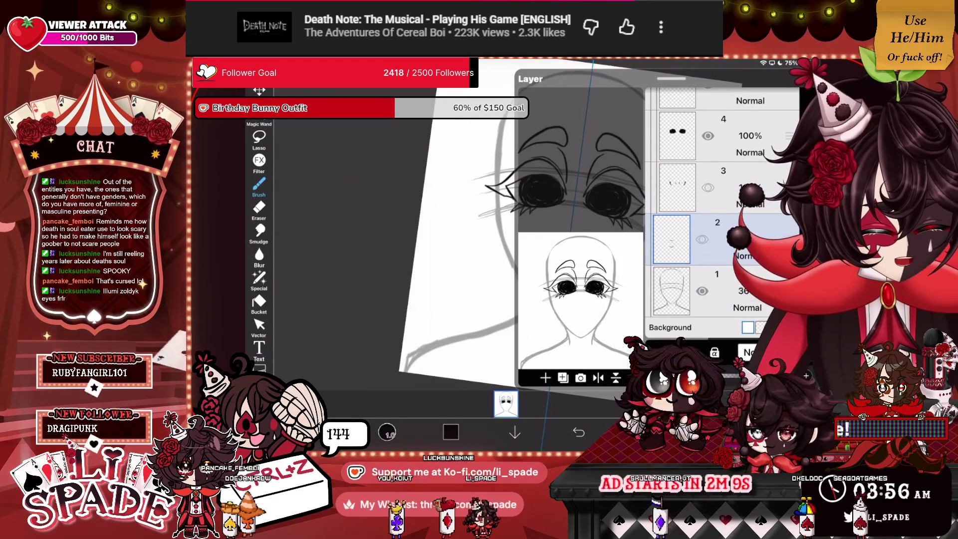
{"action": "left_click", "coordinate": [723, 136]}
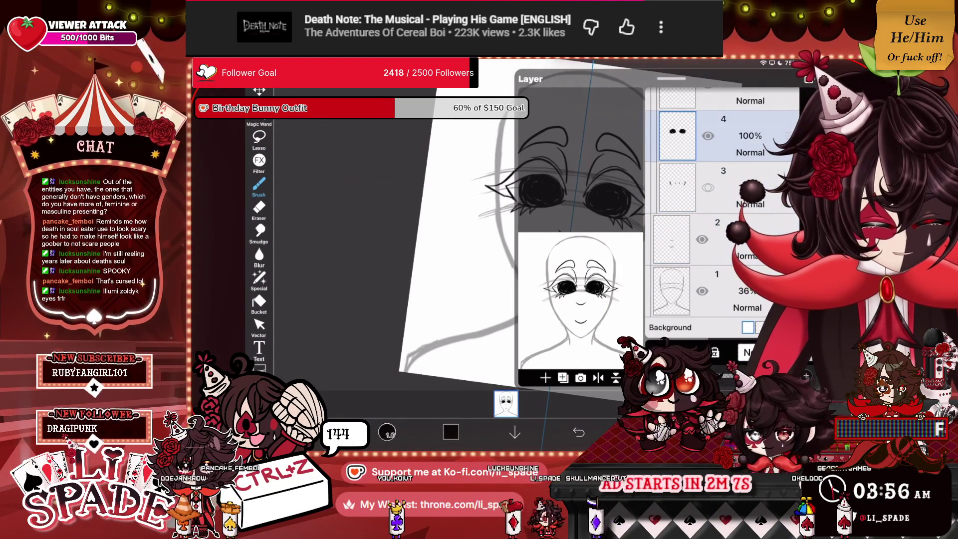
{"action": "left_click", "coordinate": [708, 135]}
{"action": "left_click", "coordinate": [648, 432]}
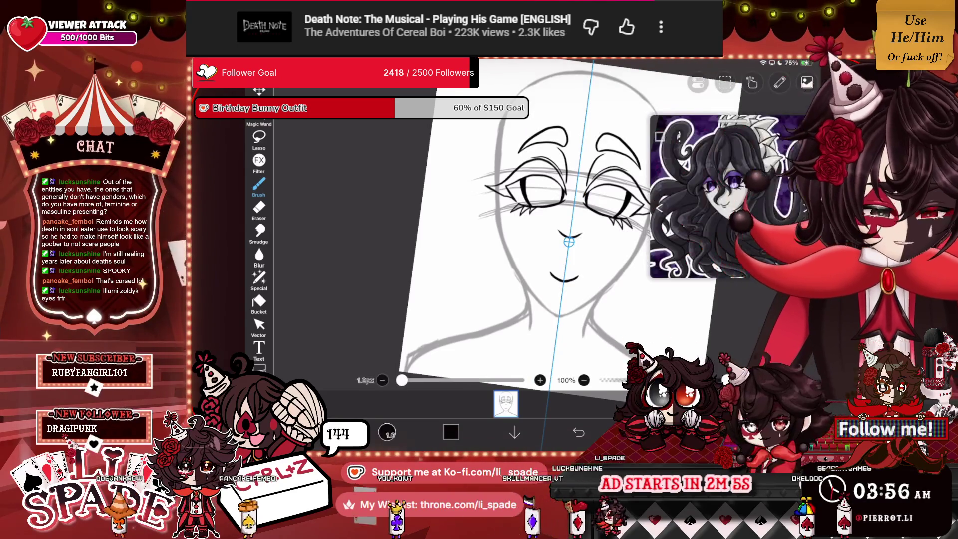
{"action": "left_click", "coordinate": [706, 432]}
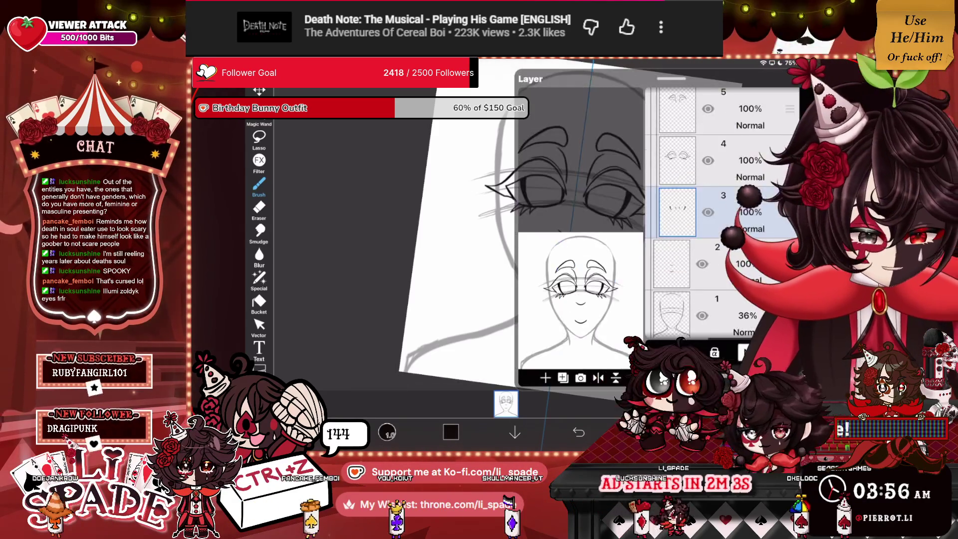
{"action": "left_click", "coordinate": [562, 378]}
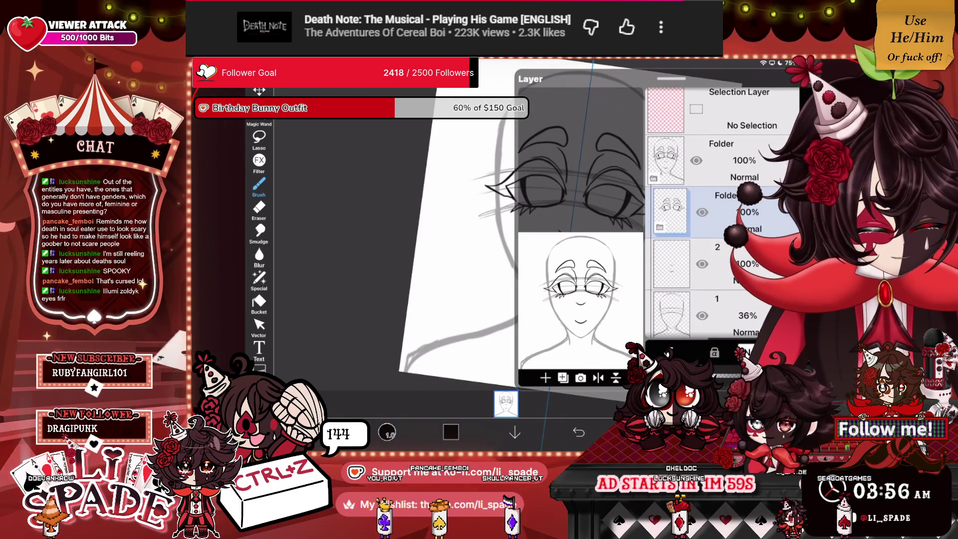
{"action": "left_click", "coordinate": [707, 432]}
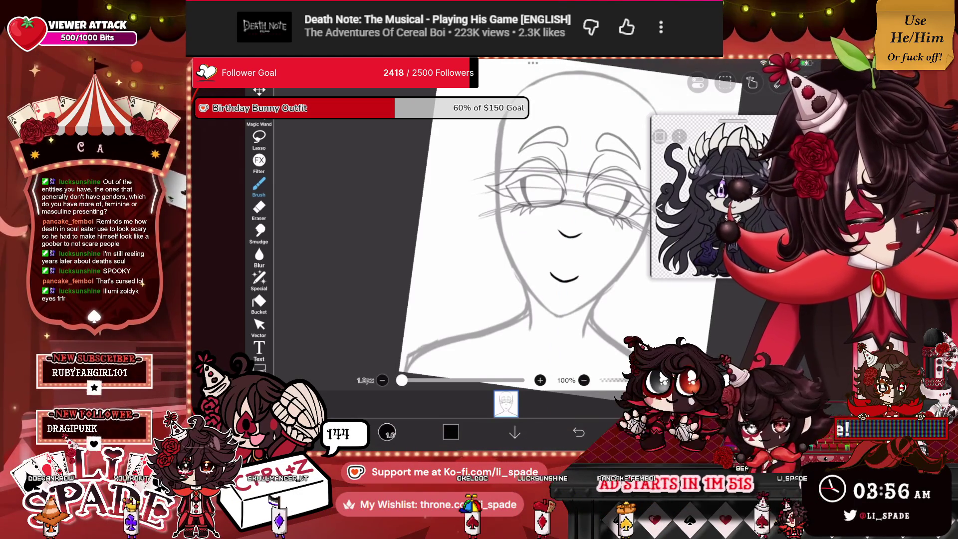
Step: Rotate the canvas upright and zoom to about 194% on the face
{"action": "left_click_drag", "start_coordinate": [549, 224], "coordinate": [539, 234]}
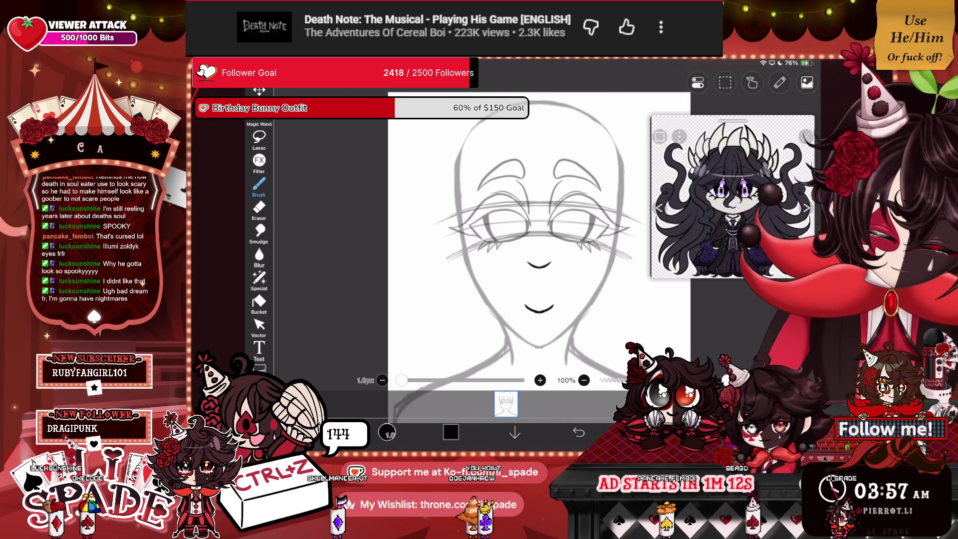
Step: Ink two curved hair strands sweeping down toward the nose, discarding a first forehead strand
{"action": "scroll", "coordinate": [538, 239], "scroll_direction": "down", "scroll_amount": 3}
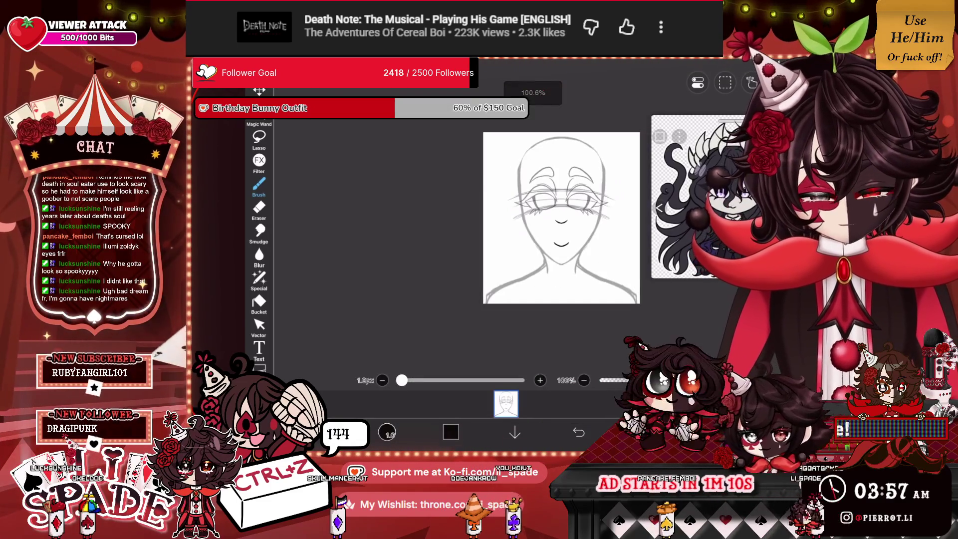
{"action": "scroll", "coordinate": [511, 239], "scroll_direction": "up", "scroll_amount": 5}
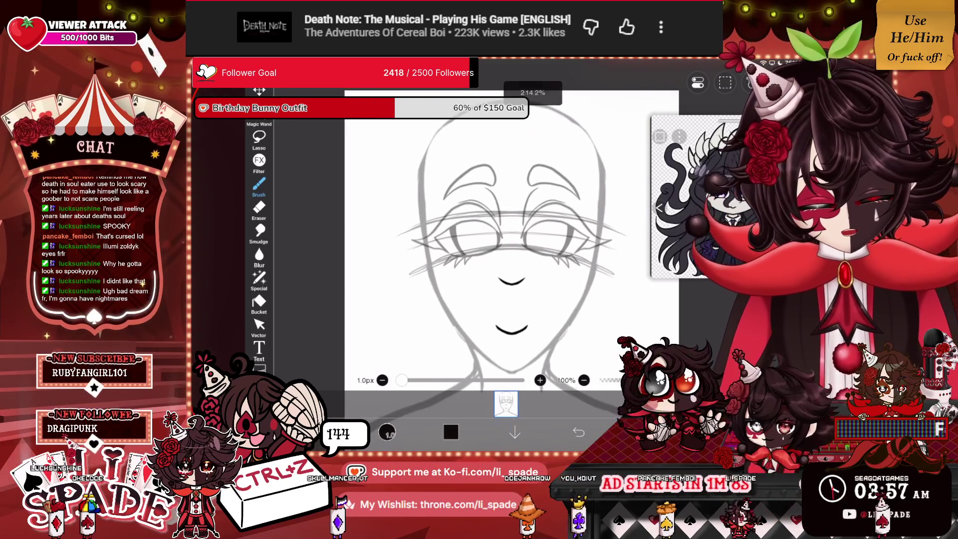
{"action": "left_click_drag", "start_coordinate": [530, 111], "coordinate": [533, 191]}
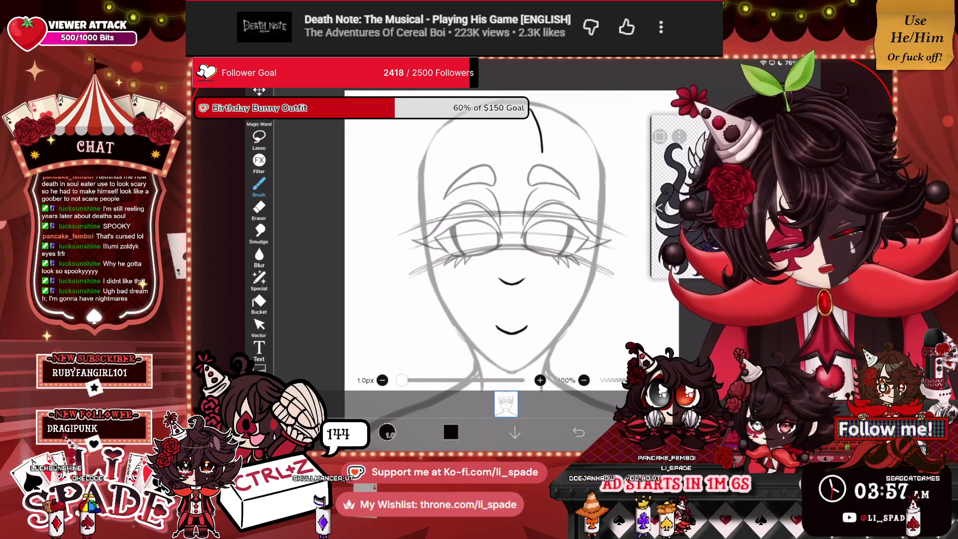
{"action": "key", "text": "ctrl+z"}
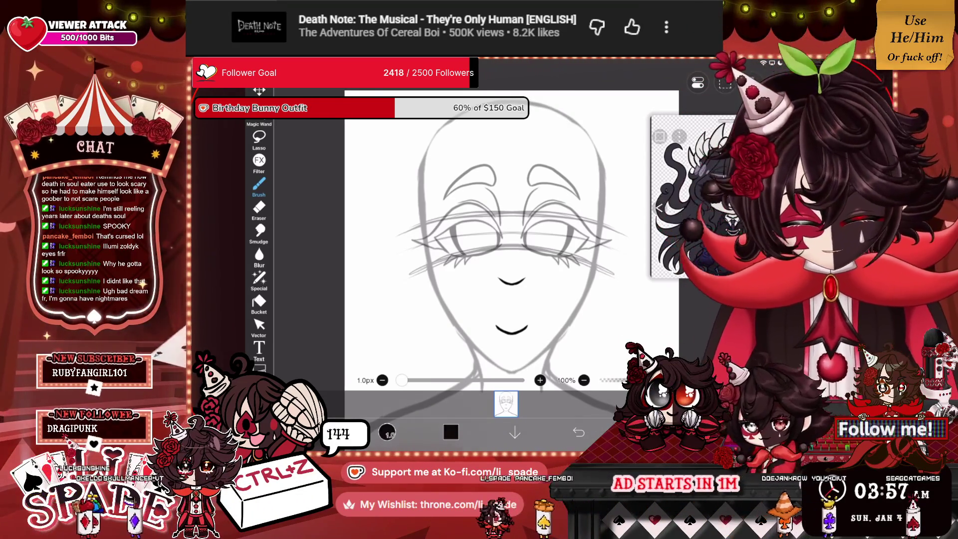
{"action": "scroll", "coordinate": [499, 234], "scroll_direction": "up", "scroll_amount": 2}
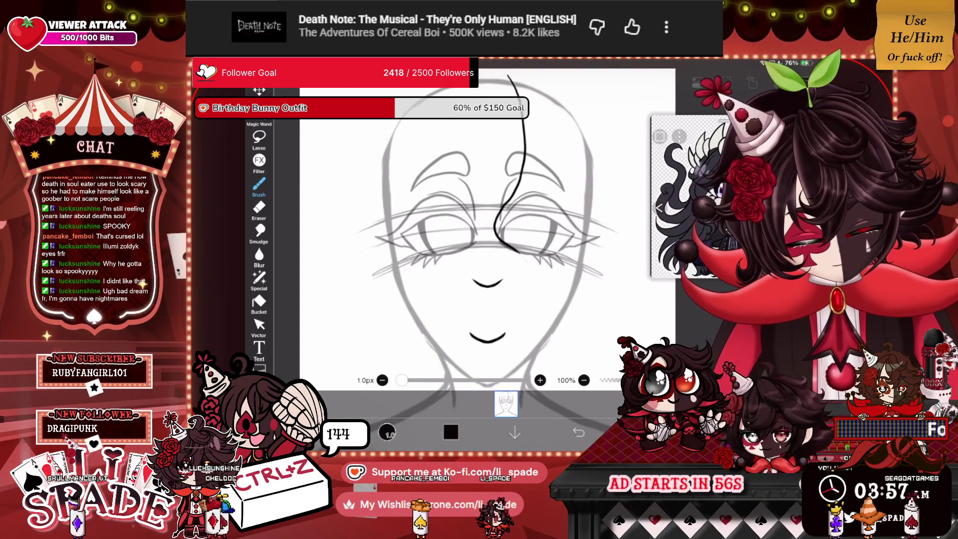
{"action": "scroll", "coordinate": [474, 225], "scroll_direction": "up", "scroll_amount": 3}
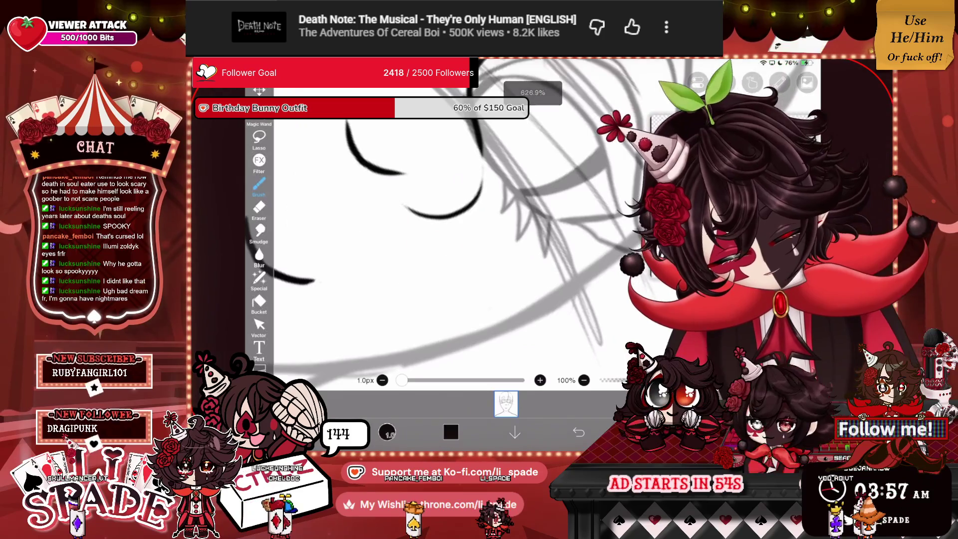
{"action": "scroll", "coordinate": [449, 224], "scroll_direction": "down", "scroll_amount": 3}
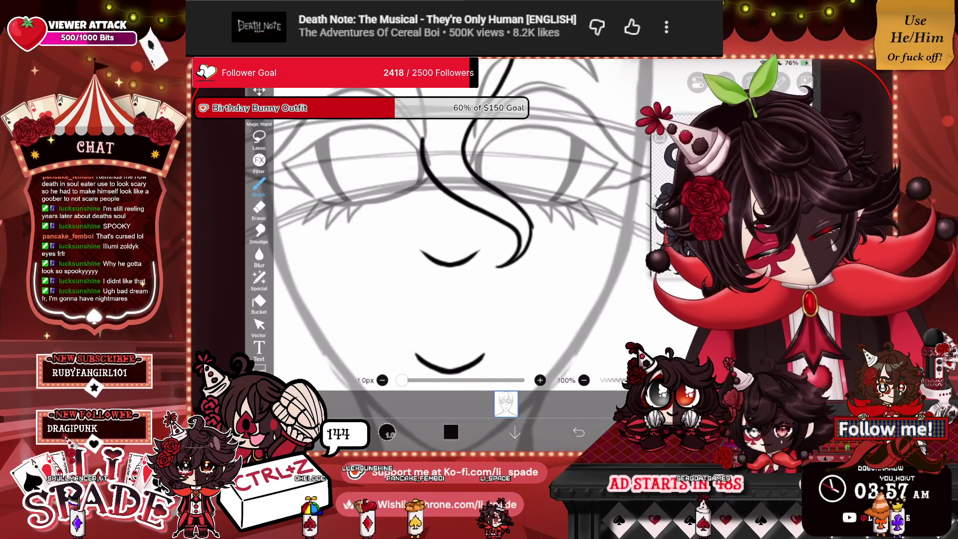
{"action": "scroll", "coordinate": [448, 224], "scroll_direction": "up", "scroll_amount": 3}
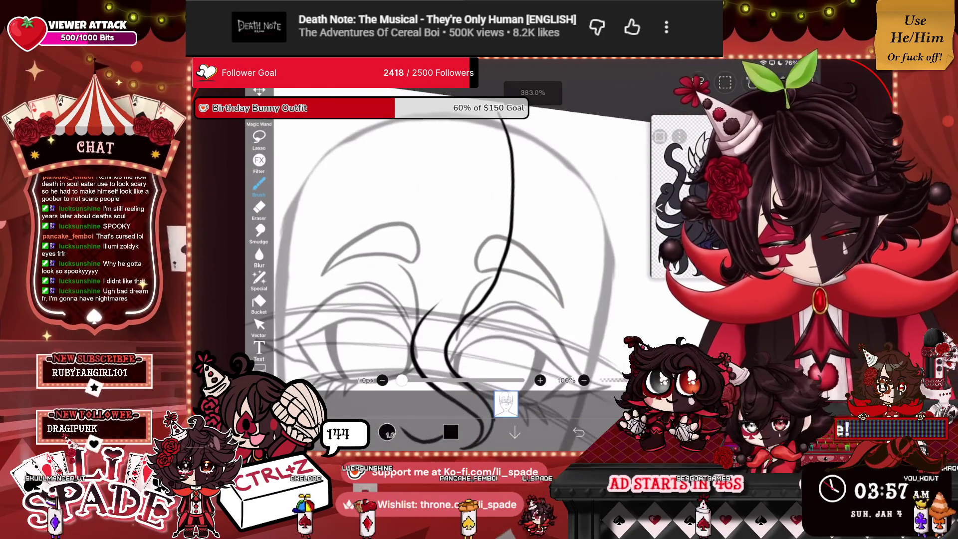
{"action": "left_click_drag", "start_coordinate": [477, 125], "coordinate": [449, 293]}
{"action": "scroll", "coordinate": [449, 224], "scroll_direction": "down", "scroll_amount": 3}
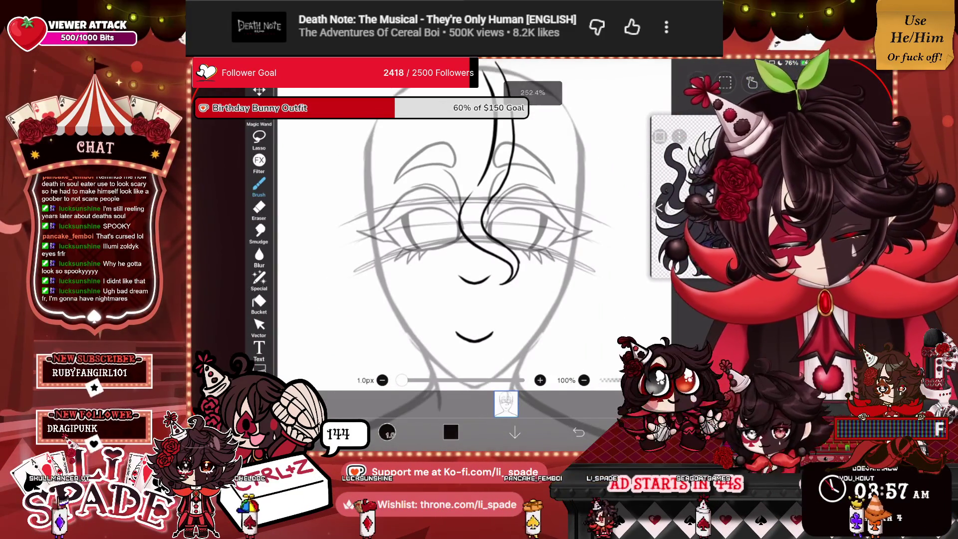
{"action": "scroll", "coordinate": [449, 225], "scroll_direction": "up", "scroll_amount": 3}
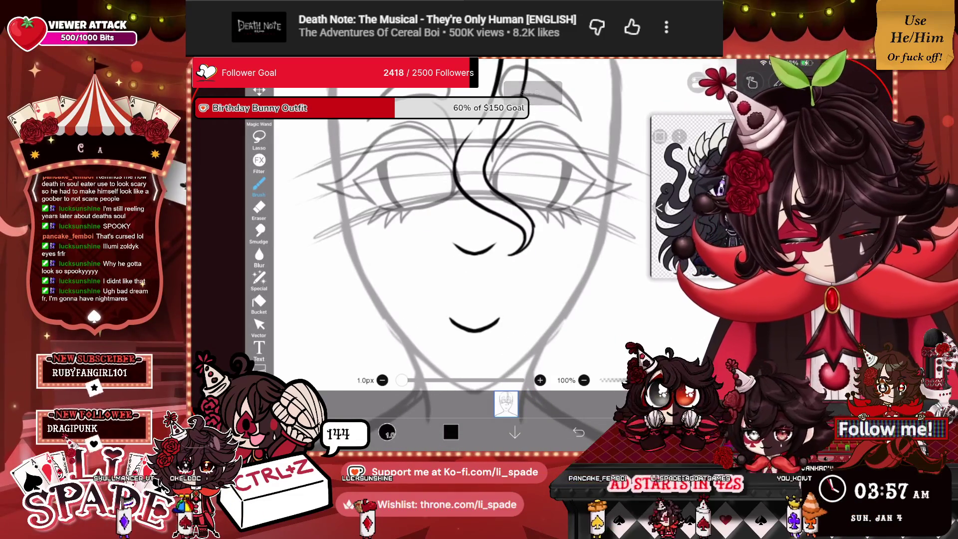
{"action": "left_click_drag", "start_coordinate": [480, 209], "coordinate": [458, 295]}
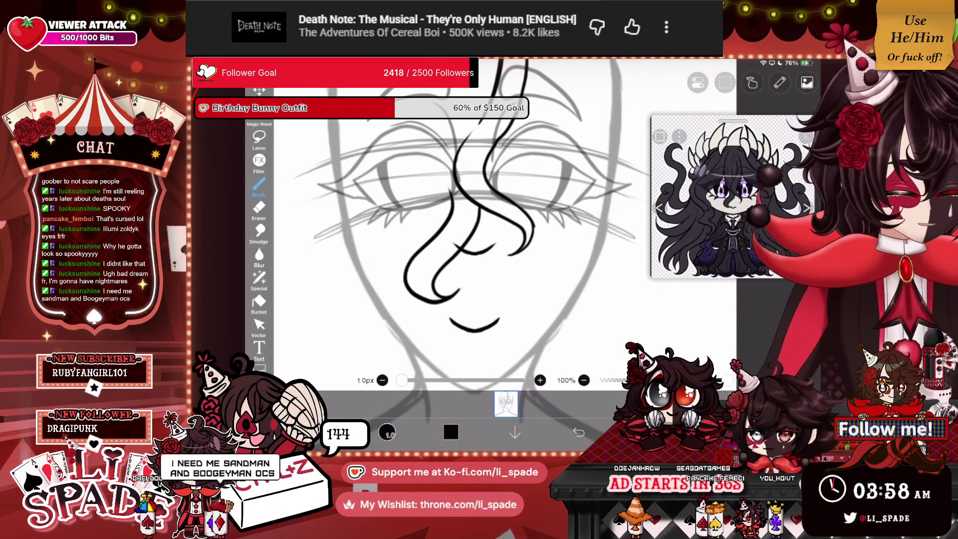
Step: Try a long strand over the right eye plus a short curve, then undo both
{"action": "scroll", "coordinate": [463, 224], "scroll_direction": "up", "scroll_amount": 2}
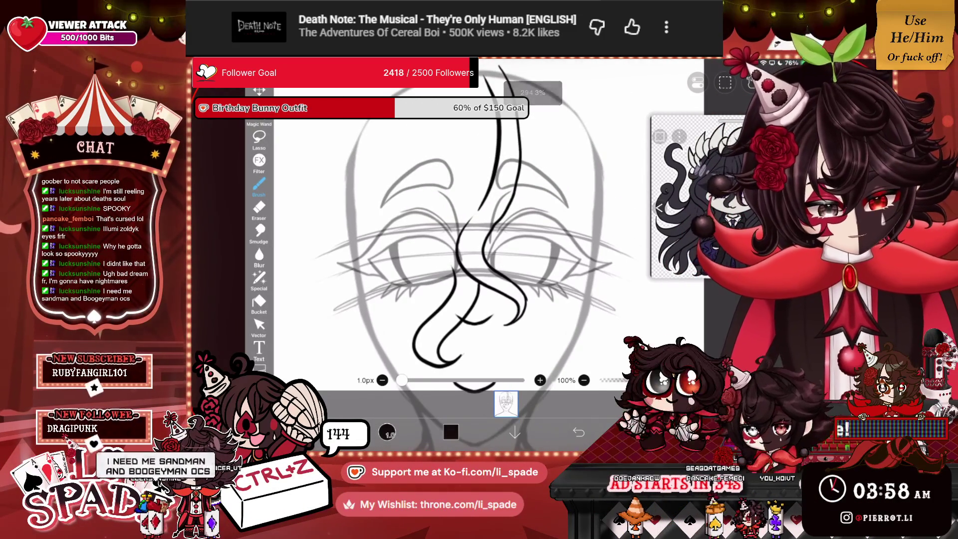
{"action": "scroll", "coordinate": [479, 239], "scroll_direction": "up", "scroll_amount": 3}
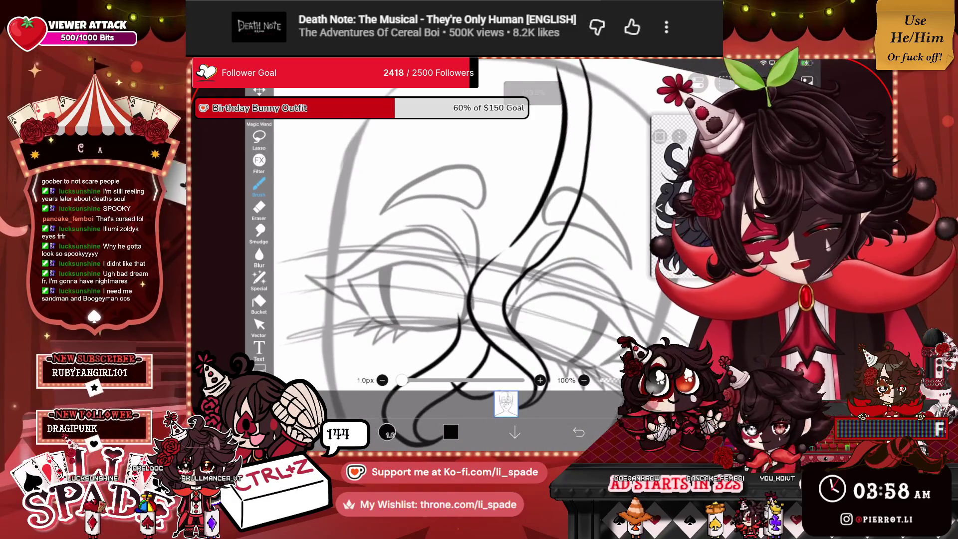
{"action": "scroll", "coordinate": [464, 239], "scroll_direction": "down", "scroll_amount": 1}
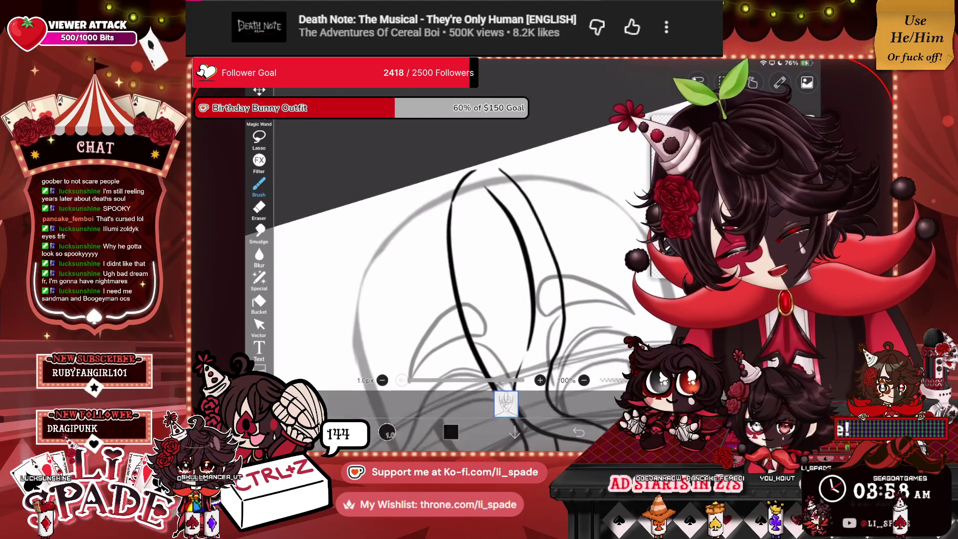
{"action": "scroll", "coordinate": [469, 255], "scroll_direction": "down", "scroll_amount": 5}
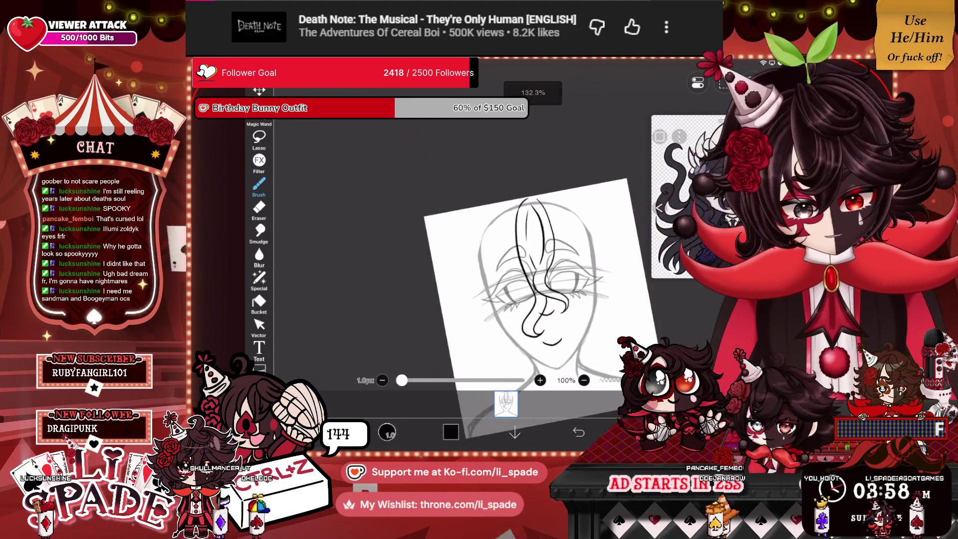
{"action": "scroll", "coordinate": [464, 240], "scroll_direction": "up", "scroll_amount": 4}
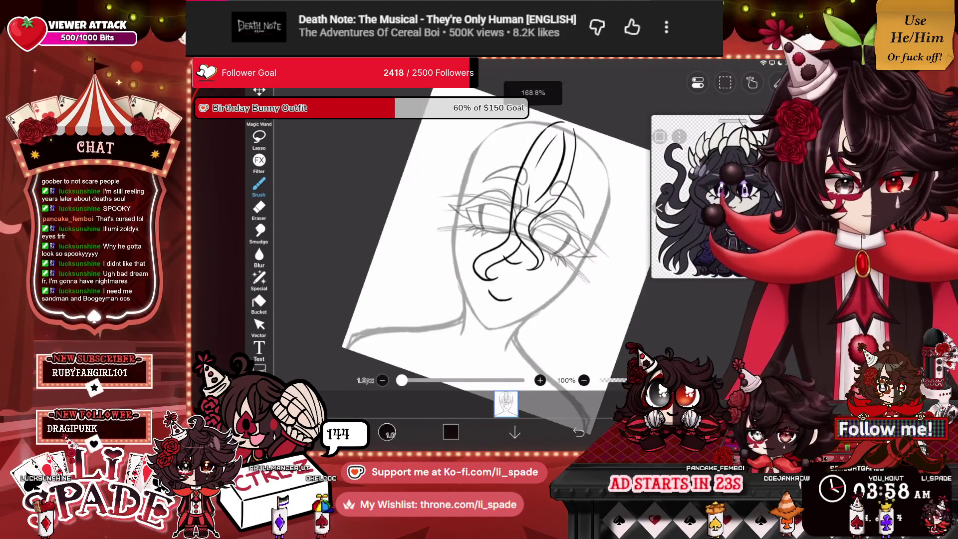
{"action": "scroll", "coordinate": [424, 239], "scroll_direction": "up", "scroll_amount": 2}
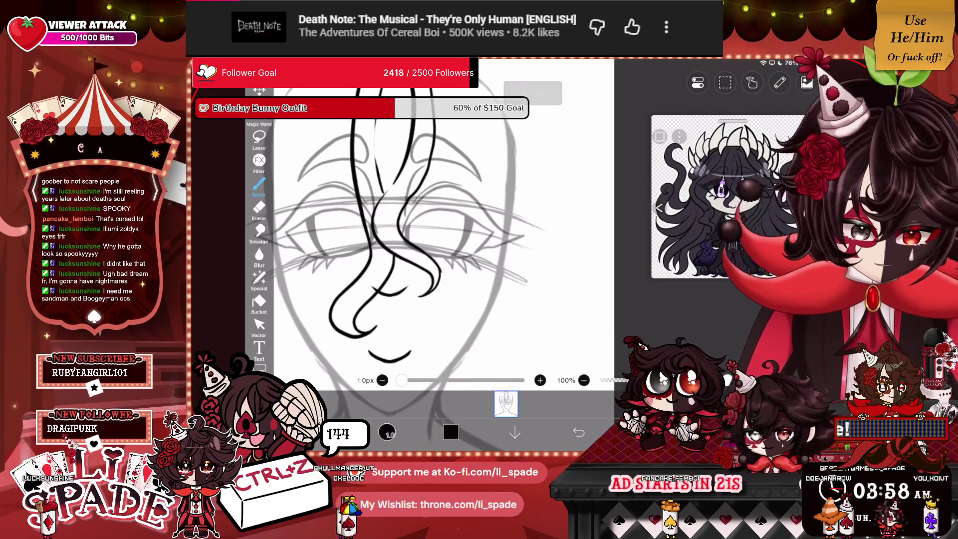
{"action": "left_click_drag", "start_coordinate": [436, 140], "coordinate": [509, 283]}
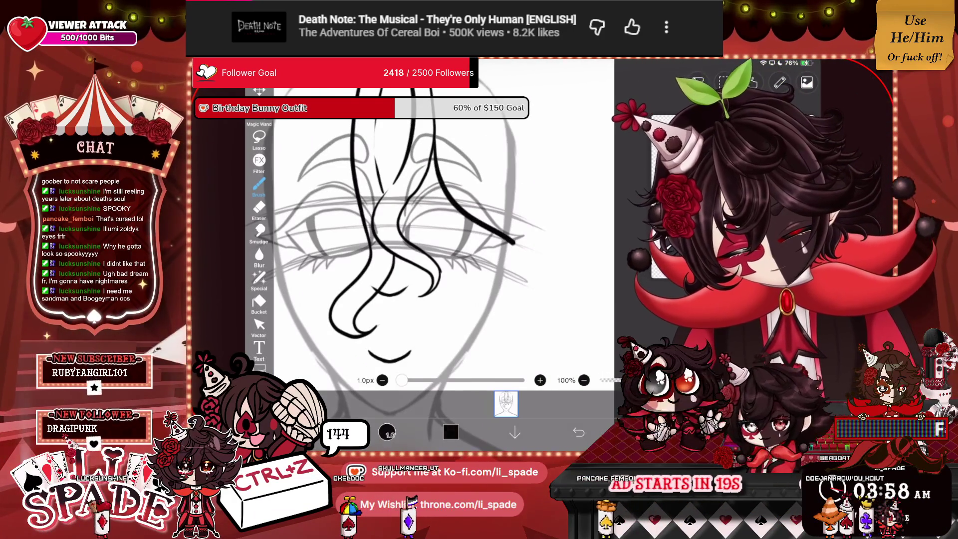
{"action": "left_click_drag", "start_coordinate": [567, 253], "coordinate": [540, 289]}
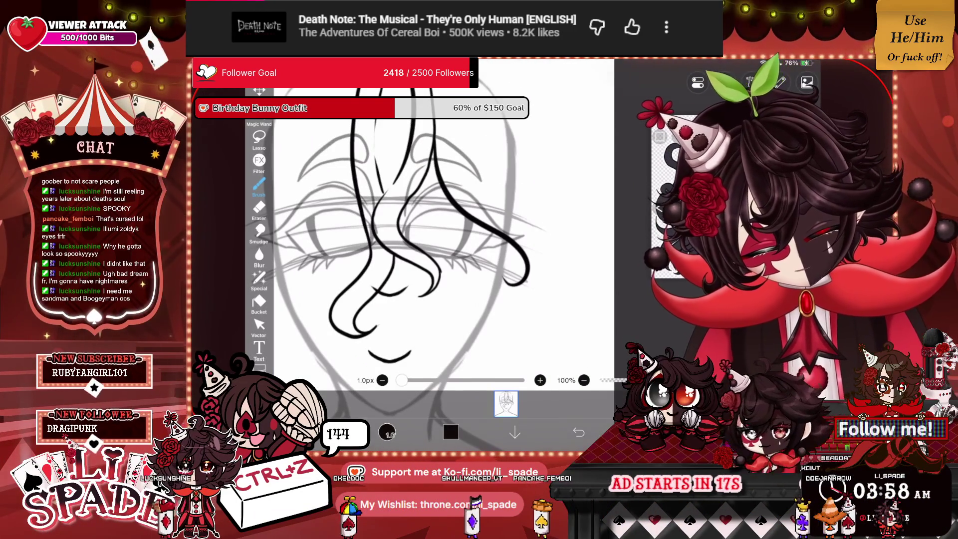
{"action": "key", "text": "ctrl+z"}
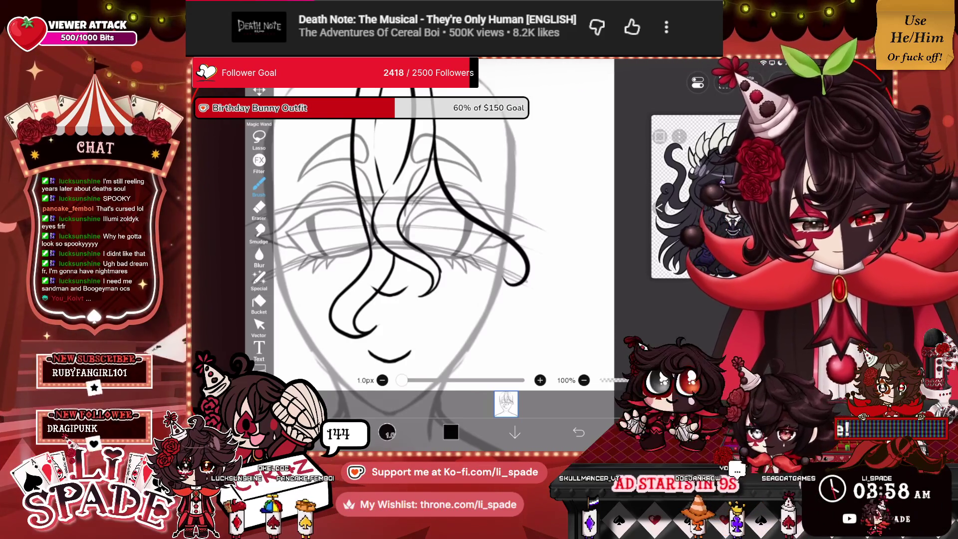
{"action": "key", "text": "ctrl+z"}
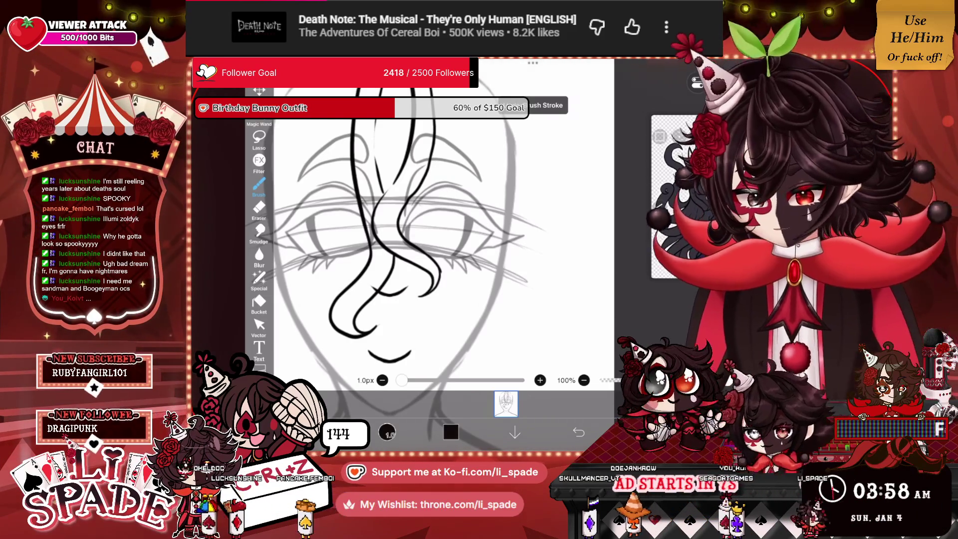
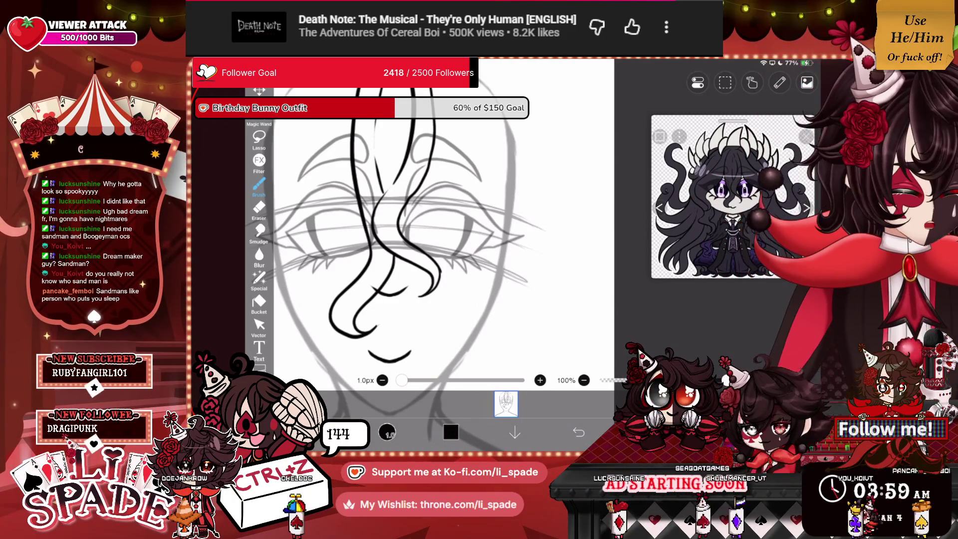
Step: Undo the two latest brush strokes on the hair line art with the Undo arrow
{"action": "scroll", "coordinate": [424, 225], "scroll_direction": "up", "scroll_amount": 5}
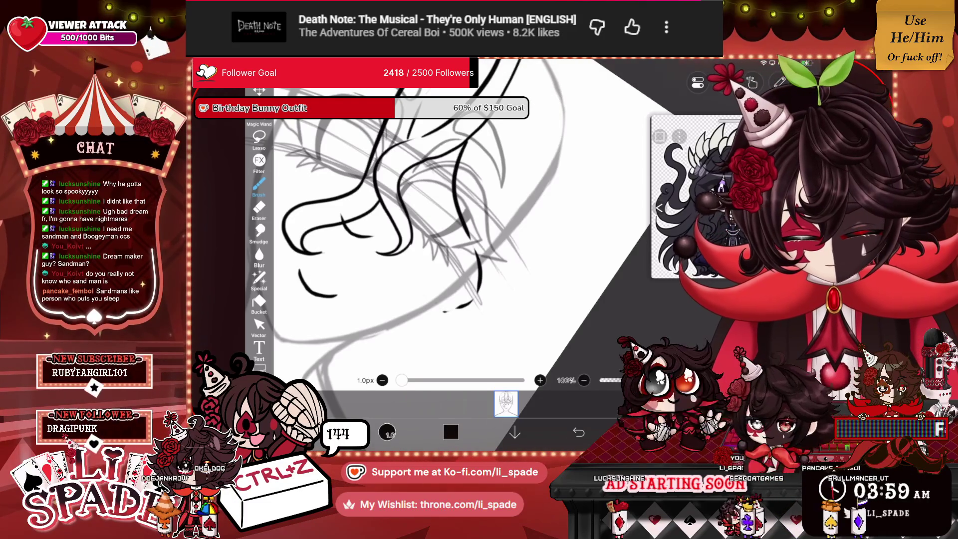
{"action": "left_click", "coordinate": [578, 431]}
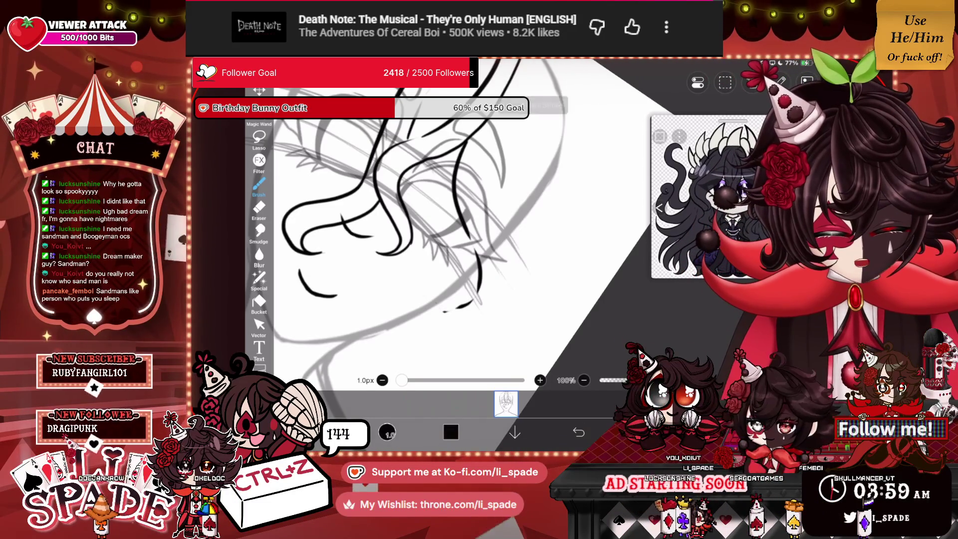
{"action": "left_click", "coordinate": [578, 432]}
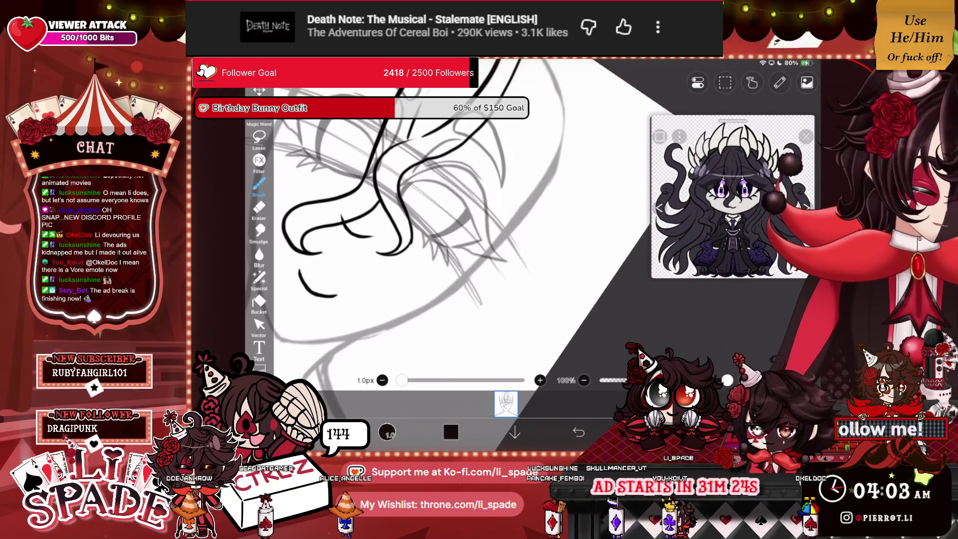
{"action": "scroll", "coordinate": [399, 239], "scroll_direction": "up", "scroll_amount": 2}
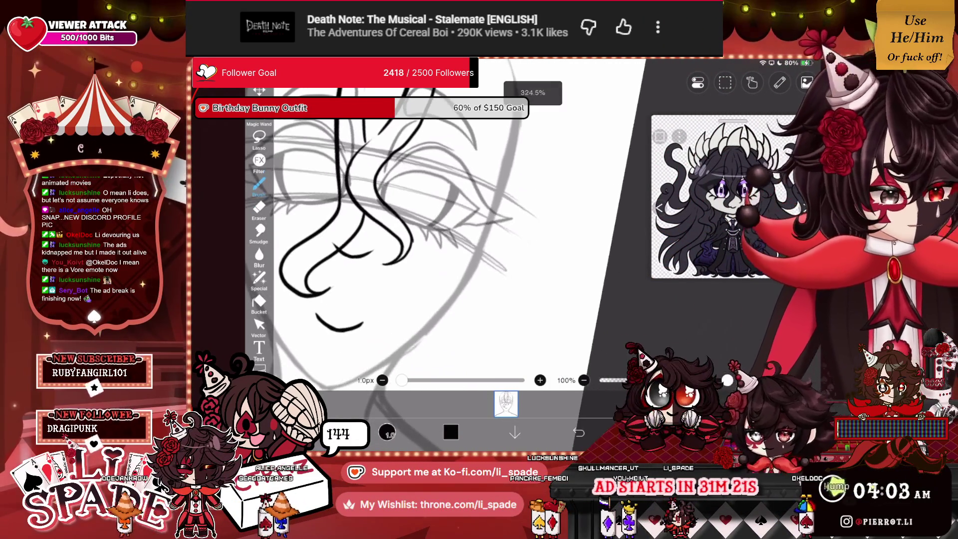
{"action": "left_click_drag", "start_coordinate": [419, 125], "coordinate": [474, 252]}
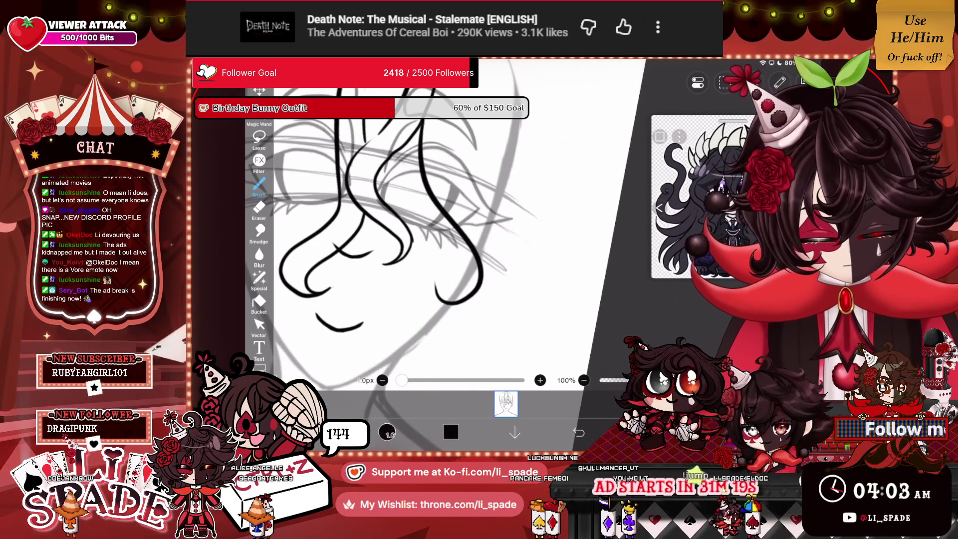
{"action": "scroll", "coordinate": [399, 239], "scroll_direction": "up", "scroll_amount": 3}
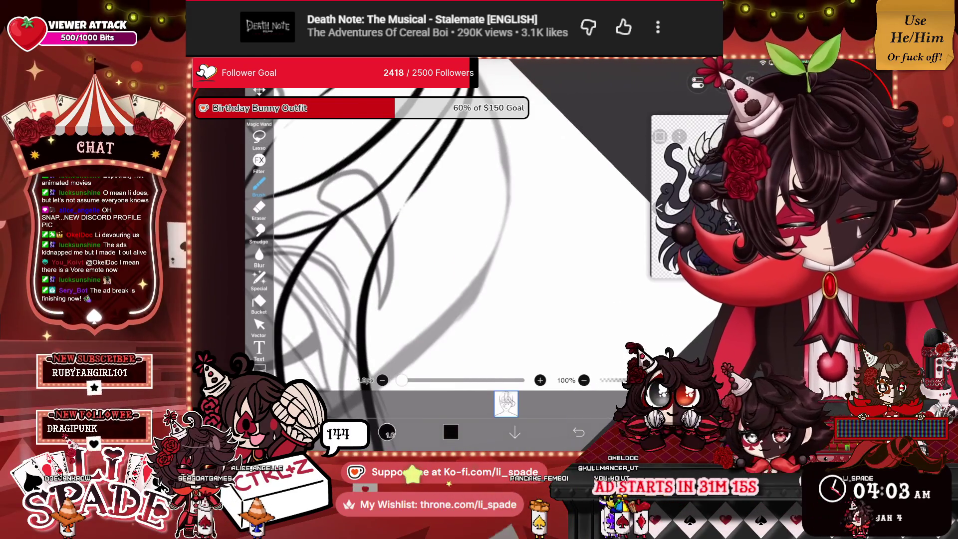
{"action": "scroll", "coordinate": [399, 224], "scroll_direction": "down", "scroll_amount": 3}
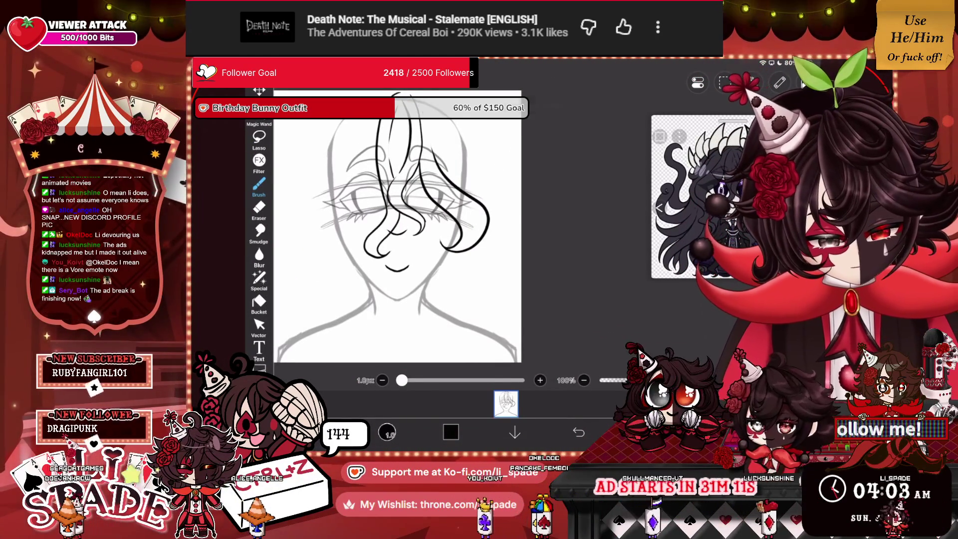
{"action": "key", "text": "ctrl+z"}
{"action": "scroll", "coordinate": [399, 239], "scroll_direction": "up", "scroll_amount": 3}
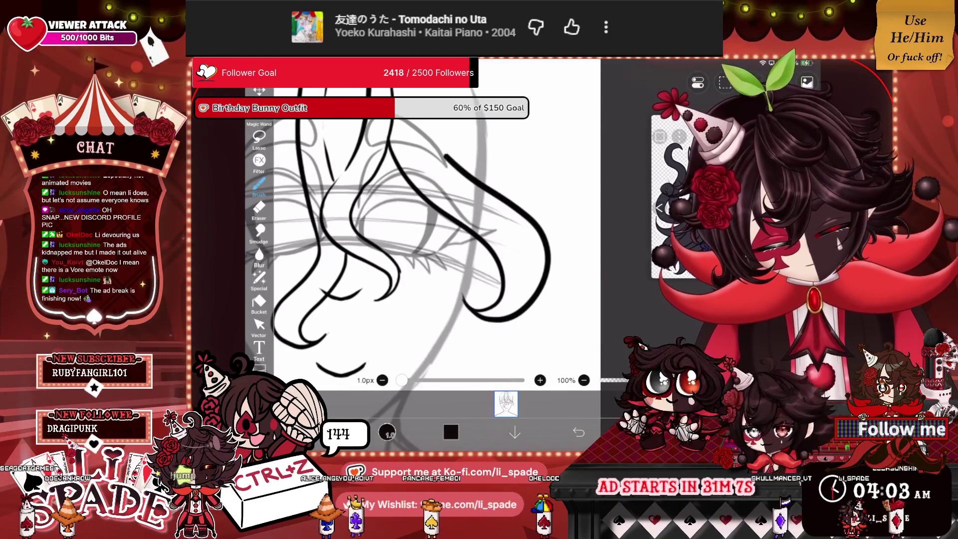
{"action": "scroll", "coordinate": [399, 240], "scroll_direction": "up", "scroll_amount": 2}
{"action": "scroll", "coordinate": [424, 239], "scroll_direction": "up", "scroll_amount": 1}
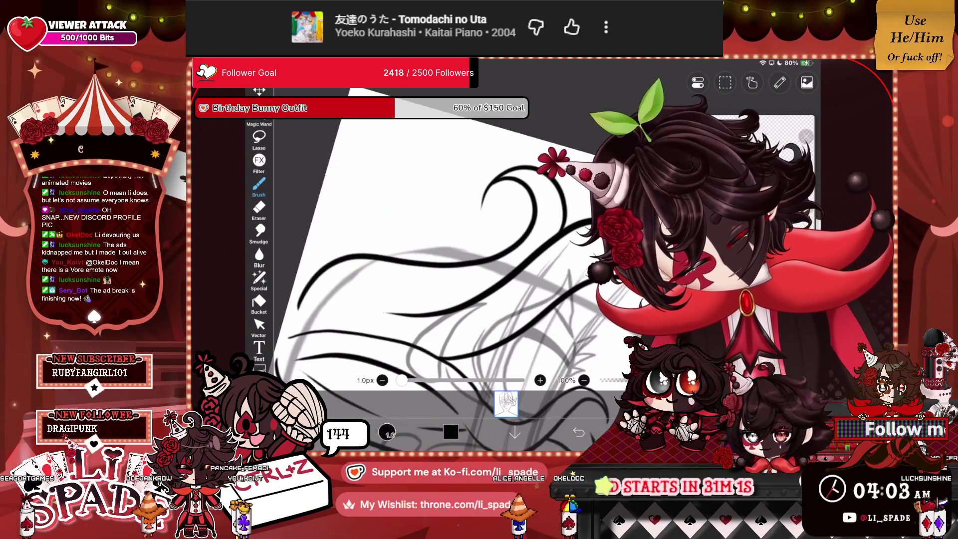
{"action": "scroll", "coordinate": [424, 240], "scroll_direction": "down", "scroll_amount": 3}
{"action": "scroll", "coordinate": [424, 239], "scroll_direction": "up", "scroll_amount": 3}
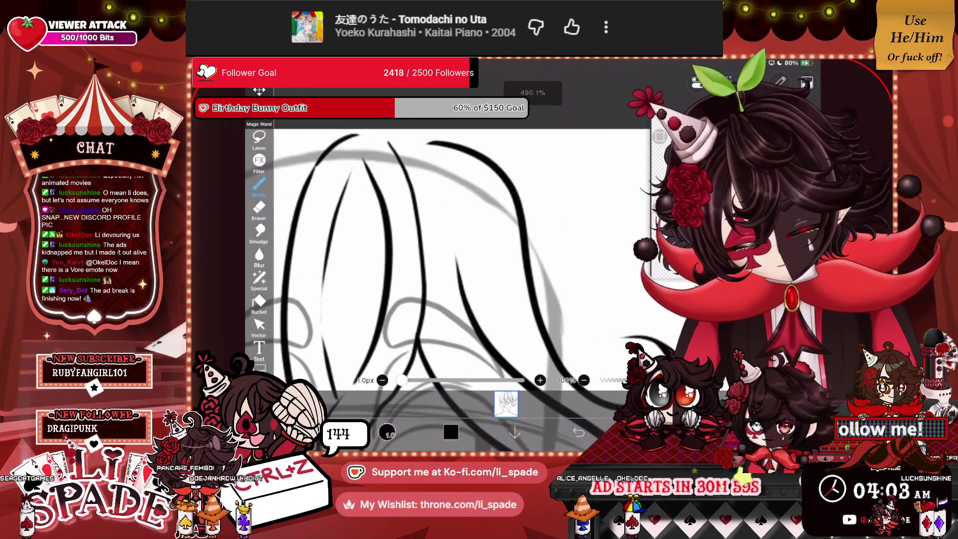
{"action": "scroll", "coordinate": [424, 240], "scroll_direction": "down", "scroll_amount": 1}
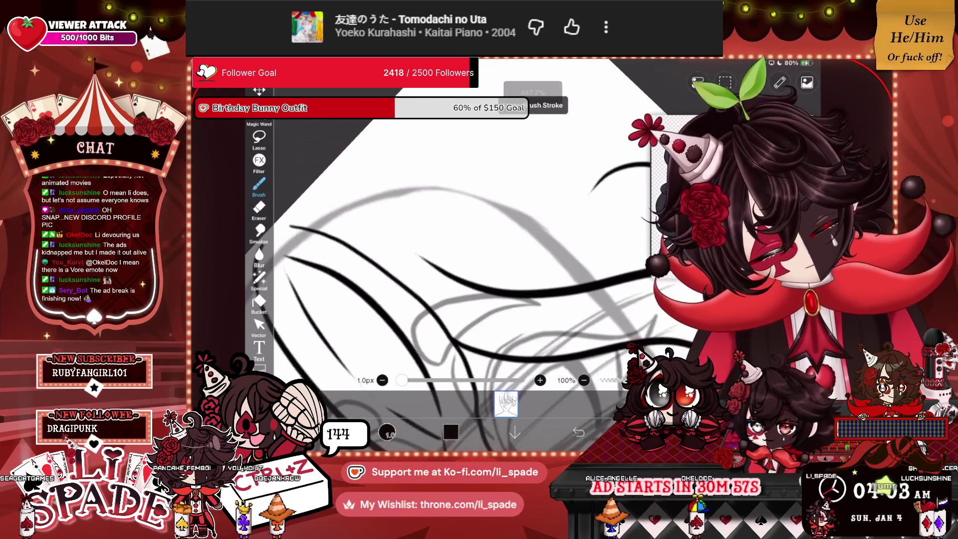
{"action": "scroll", "coordinate": [424, 239], "scroll_direction": "up", "scroll_amount": 1}
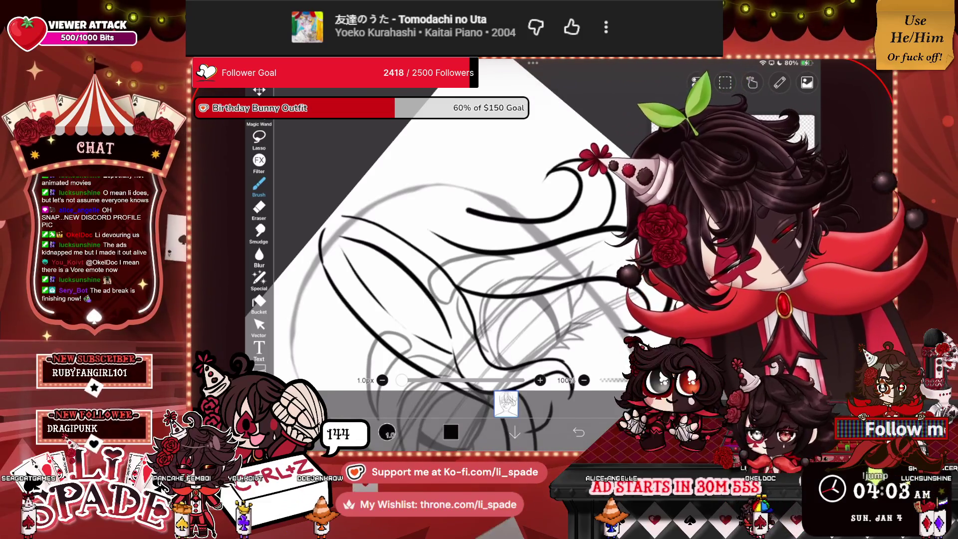
{"action": "scroll", "coordinate": [424, 239], "scroll_direction": "down", "scroll_amount": 1}
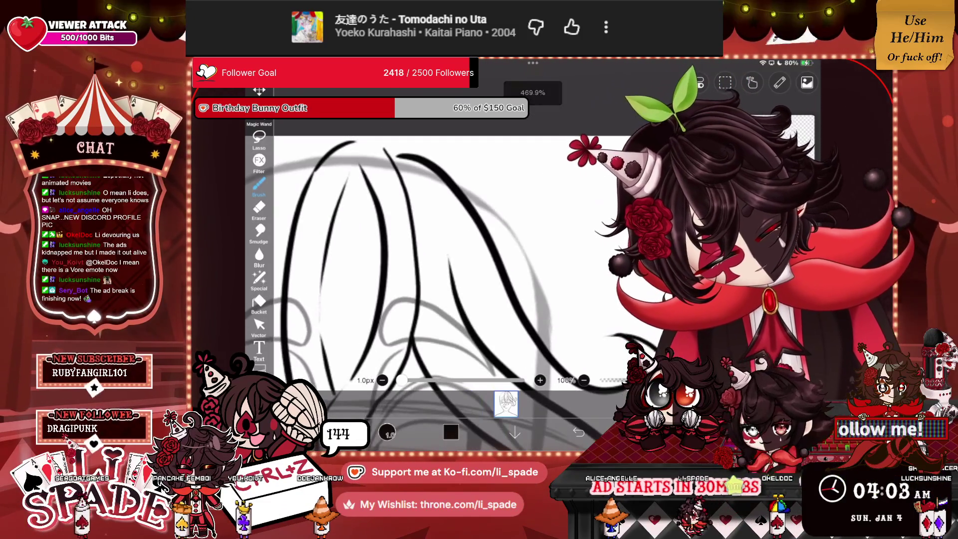
{"action": "scroll", "coordinate": [424, 239], "scroll_direction": "down", "scroll_amount": 3}
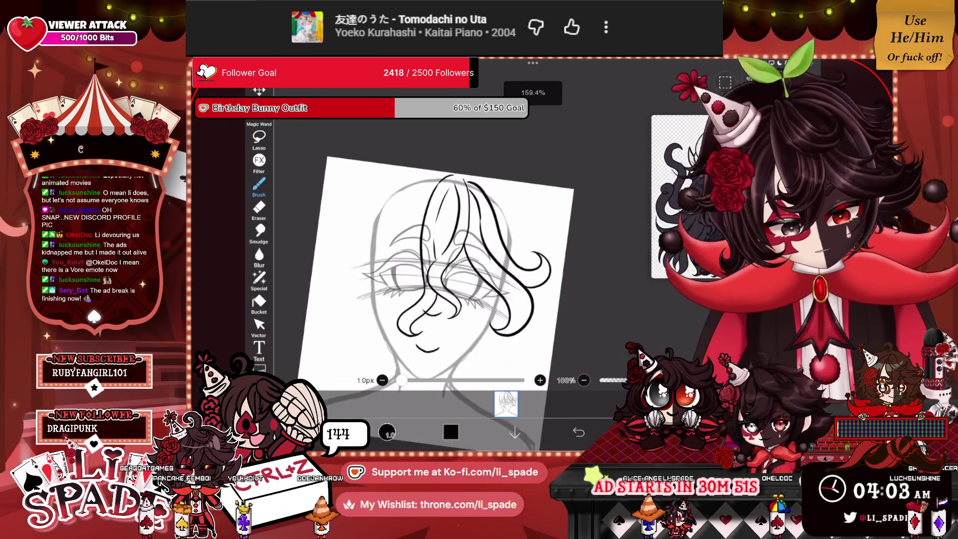
{"action": "scroll", "coordinate": [434, 234], "scroll_direction": "up", "scroll_amount": 1}
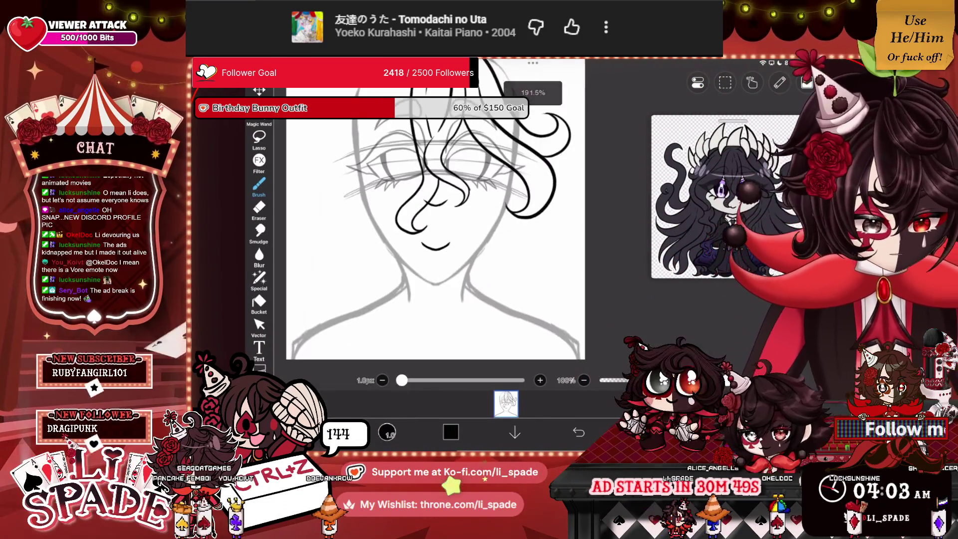
{"action": "scroll", "coordinate": [434, 224], "scroll_direction": "up", "scroll_amount": 2}
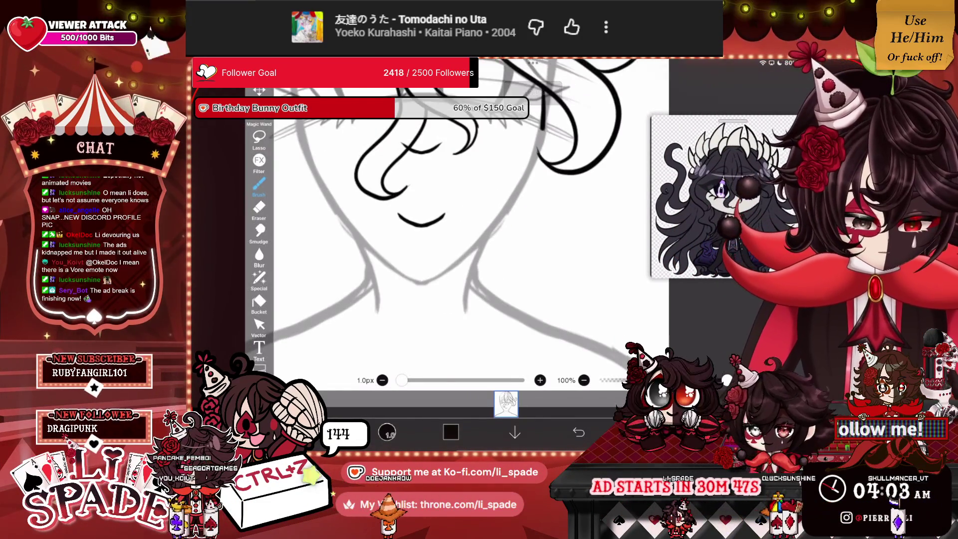
Step: Ink two long parallel hair strands falling past the neck to the canvas bottom
{"action": "scroll", "coordinate": [449, 225], "scroll_direction": "up", "scroll_amount": 1}
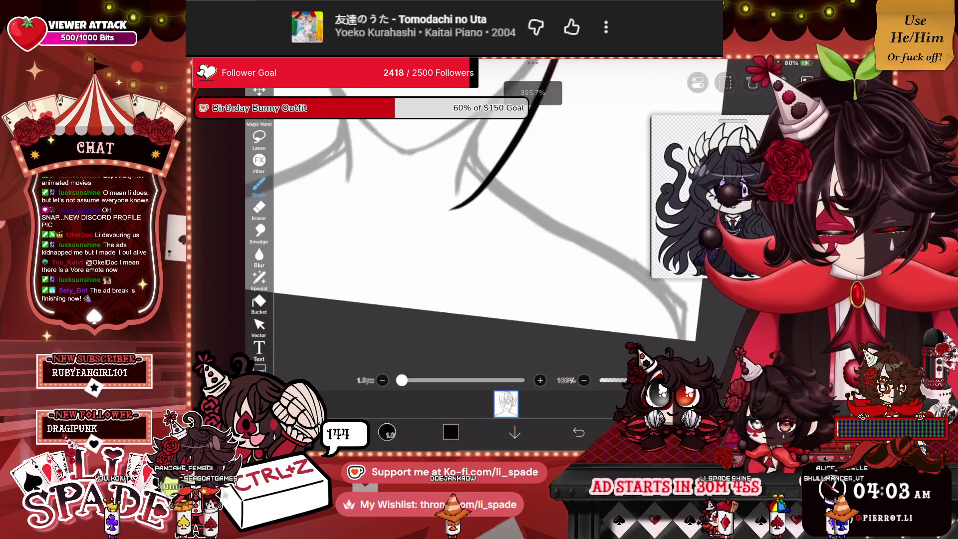
{"action": "left_click_drag", "start_coordinate": [529, 130], "coordinate": [389, 304]}
{"action": "left_click_drag", "start_coordinate": [554, 135], "coordinate": [409, 307]}
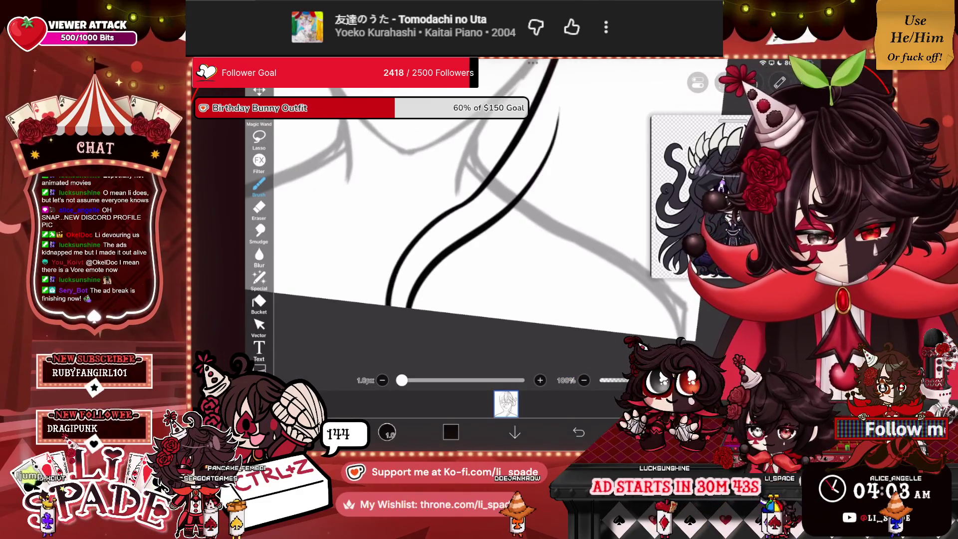
Step: Zoom back out and recentre the face sketch to view the whole drawing
{"action": "scroll", "coordinate": [434, 224], "scroll_direction": "up", "scroll_amount": 1}
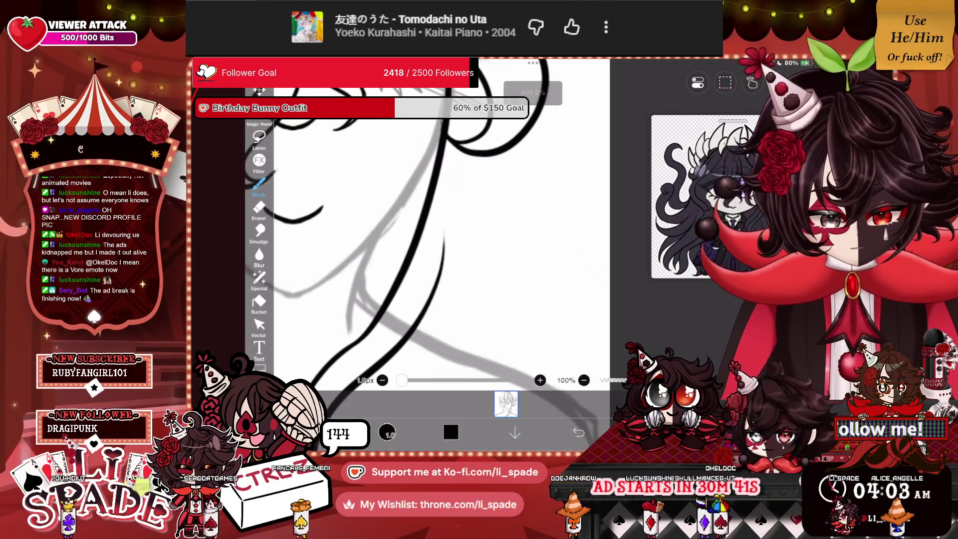
{"action": "scroll", "coordinate": [434, 224], "scroll_direction": "down", "scroll_amount": 2}
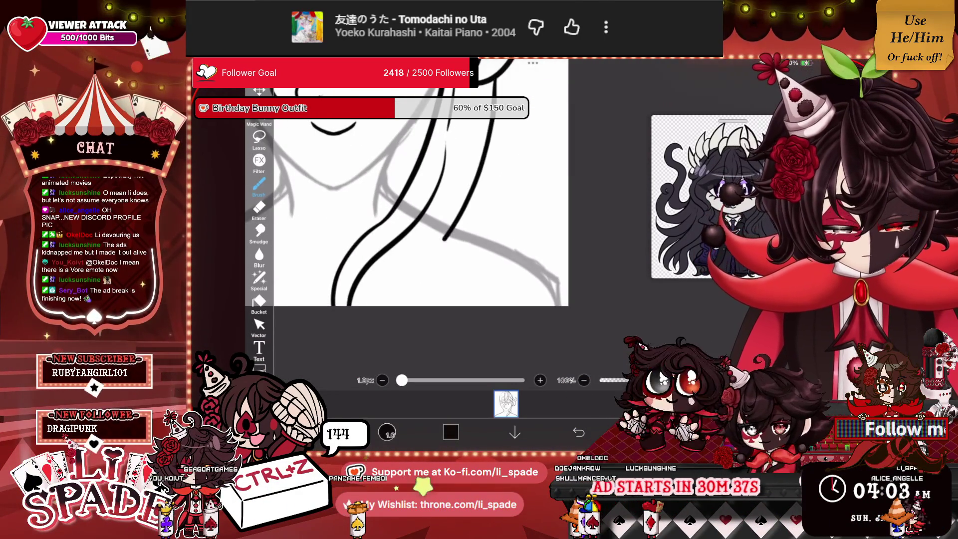
{"action": "scroll", "coordinate": [431, 194], "scroll_direction": "down", "scroll_amount": 4}
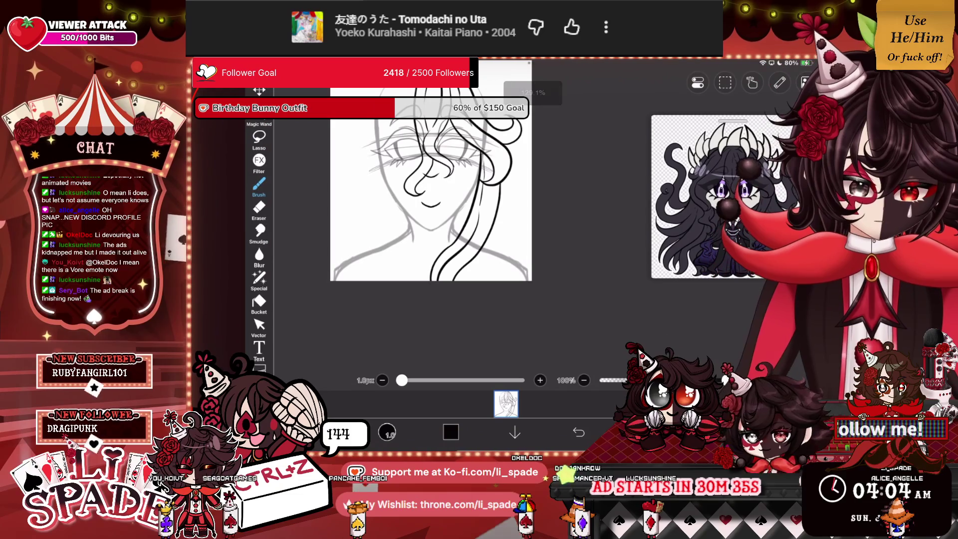
{"action": "scroll", "coordinate": [424, 175], "scroll_direction": "up", "scroll_amount": 3}
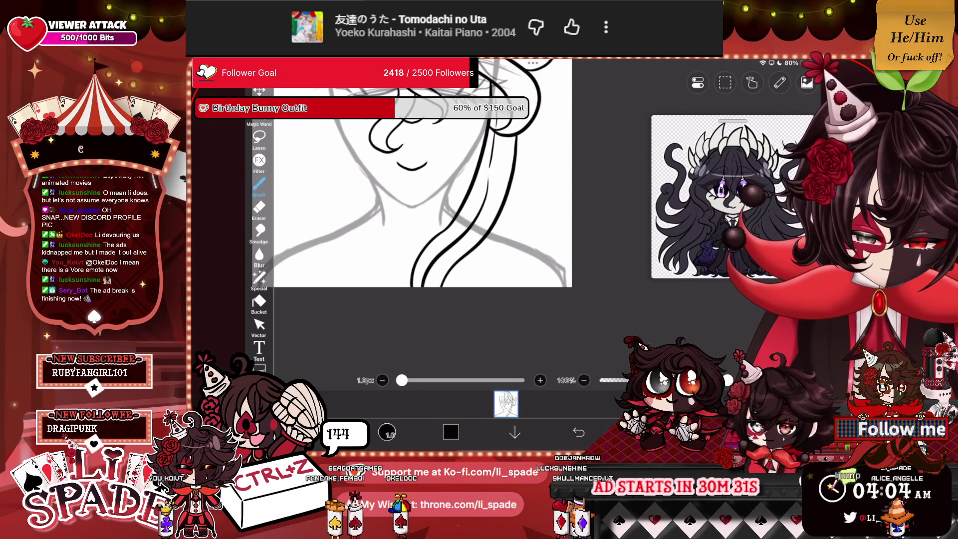
{"action": "scroll", "coordinate": [449, 189], "scroll_direction": "down", "scroll_amount": 2}
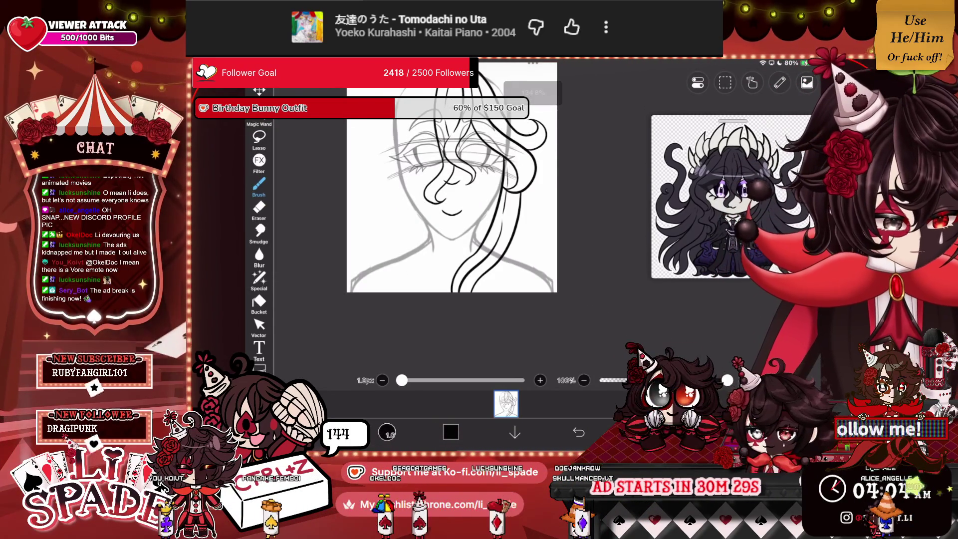
{"action": "left_click_drag", "start_coordinate": [451, 177], "coordinate": [476, 206]}
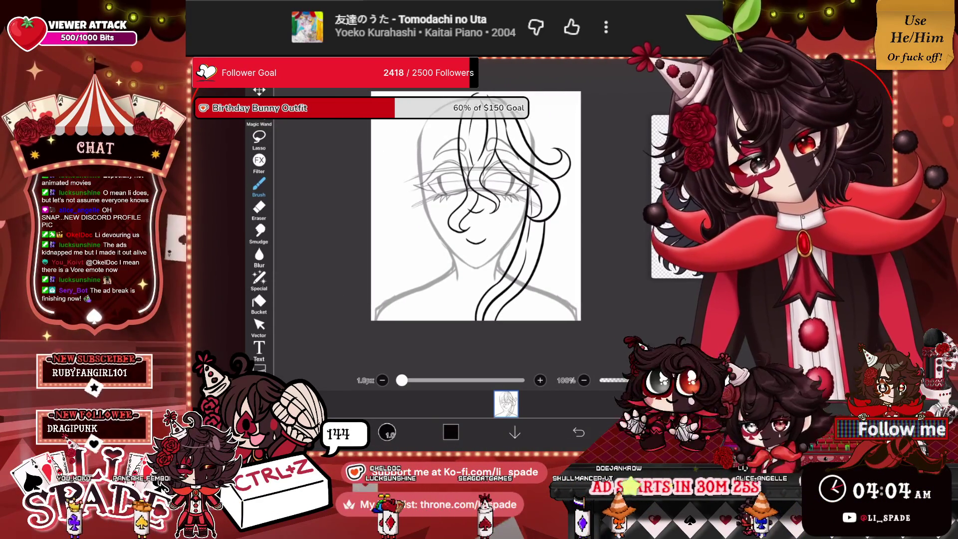
Step: Draw a long curving hair stroke down the canvas
{"action": "scroll", "coordinate": [475, 205], "scroll_direction": "up", "scroll_amount": 5}
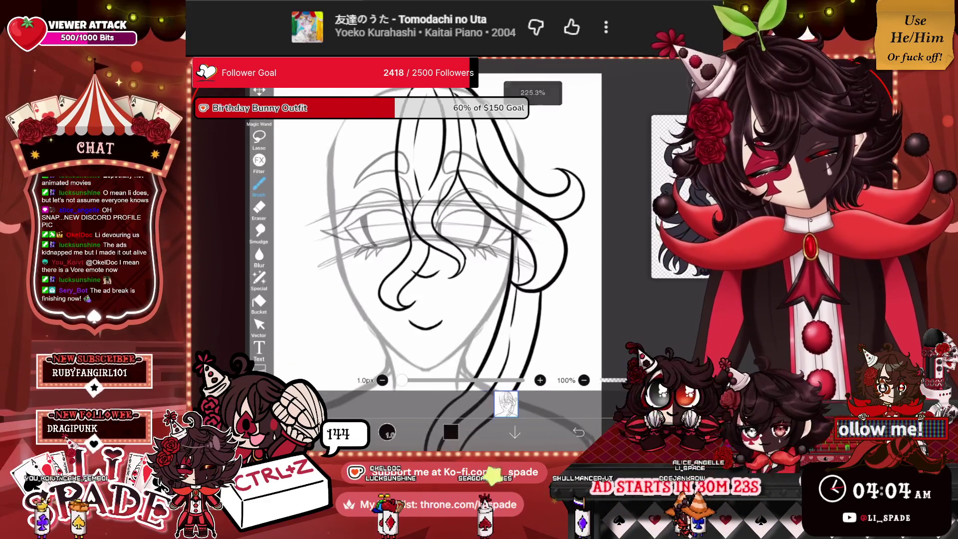
{"action": "left_click_drag", "start_coordinate": [503, 187], "coordinate": [529, 272]}
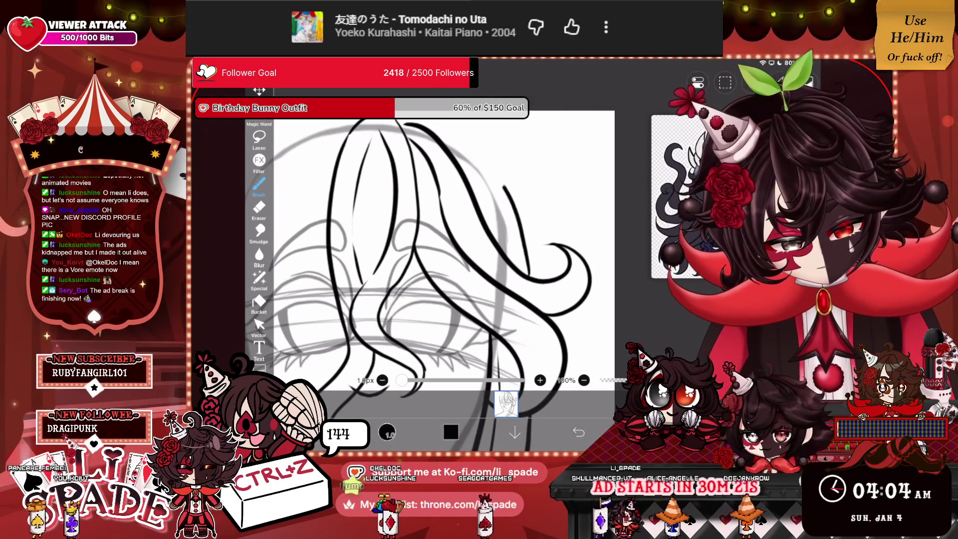
{"action": "scroll", "coordinate": [444, 249], "scroll_direction": "up", "scroll_amount": 3}
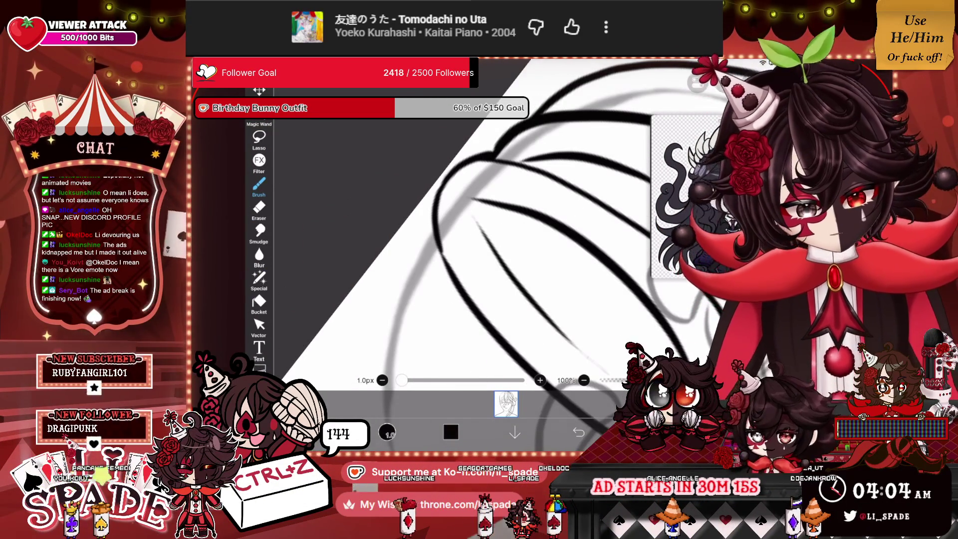
{"action": "scroll", "coordinate": [557, 217], "scroll_direction": "down", "scroll_amount": 5}
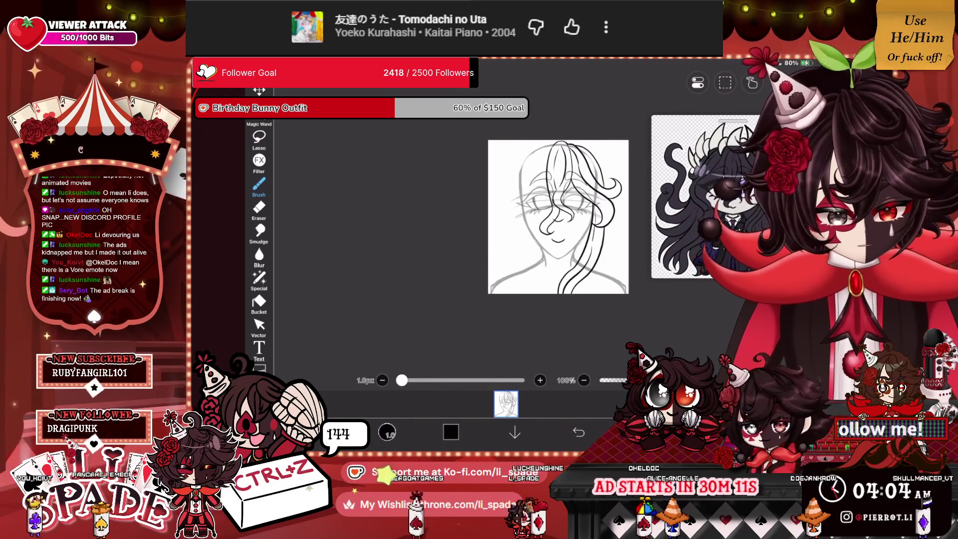
{"action": "scroll", "coordinate": [558, 217], "scroll_direction": "up", "scroll_amount": 5}
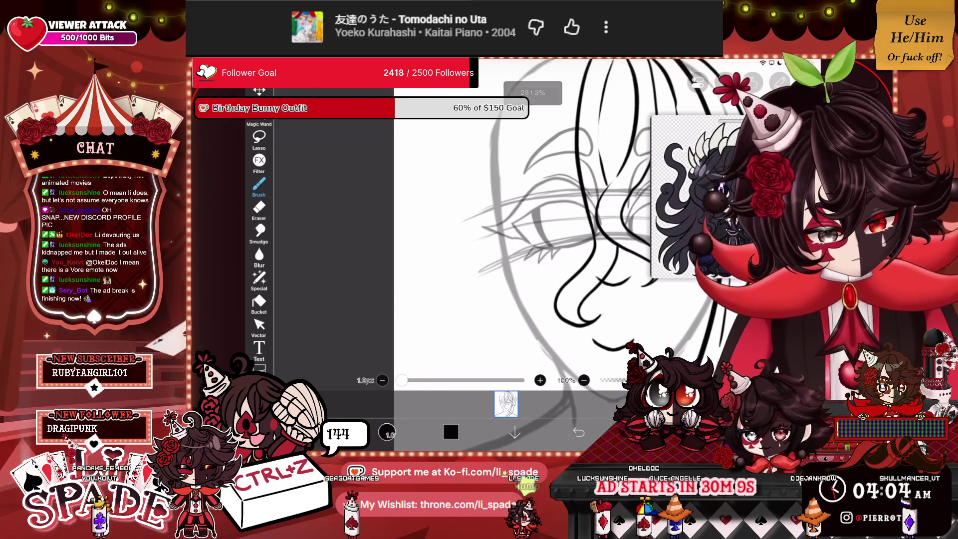
Step: Ink strands framing the face's left side, with a thick curve past the chin to the page bottom
{"action": "left_click_drag", "start_coordinate": [551, 160], "coordinate": [494, 267]}
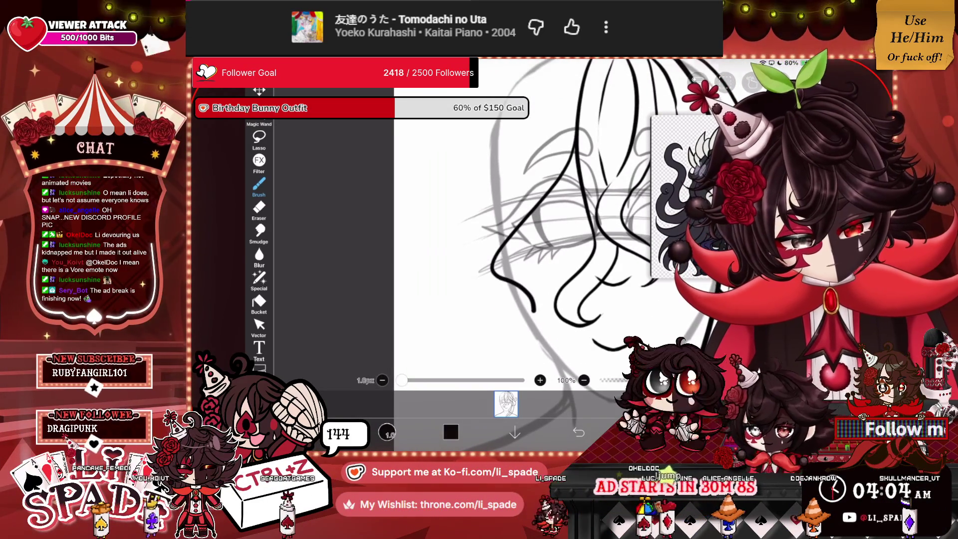
{"action": "left_click_drag", "start_coordinate": [563, 234], "coordinate": [522, 324]}
{"action": "left_click_drag", "start_coordinate": [507, 150], "coordinate": [513, 314]}
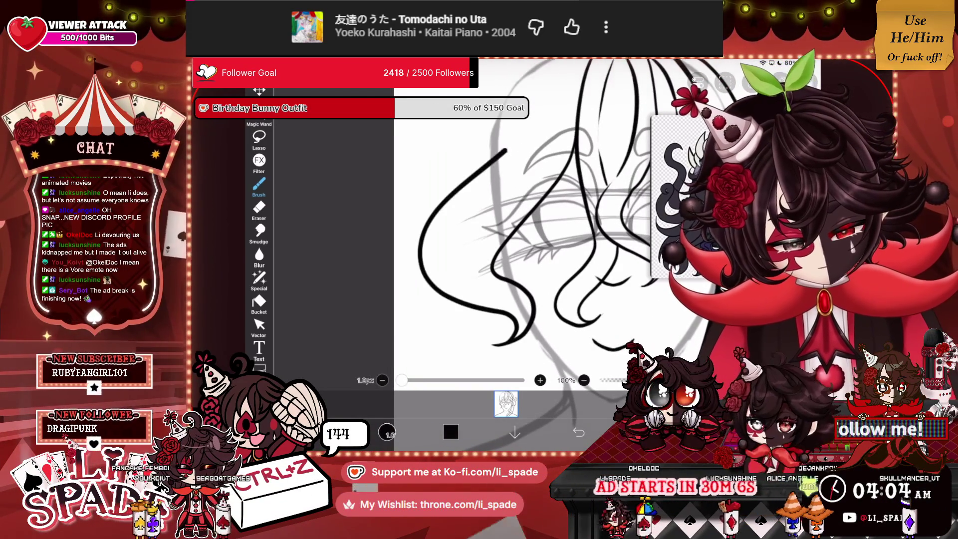
{"action": "scroll", "coordinate": [523, 239], "scroll_direction": "down", "scroll_amount": 2}
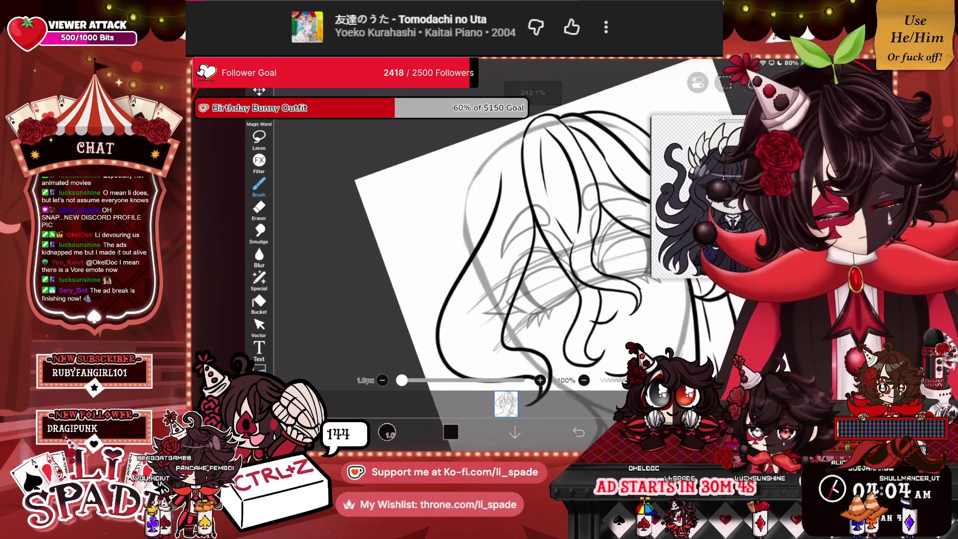
{"action": "scroll", "coordinate": [498, 240], "scroll_direction": "up", "scroll_amount": 3}
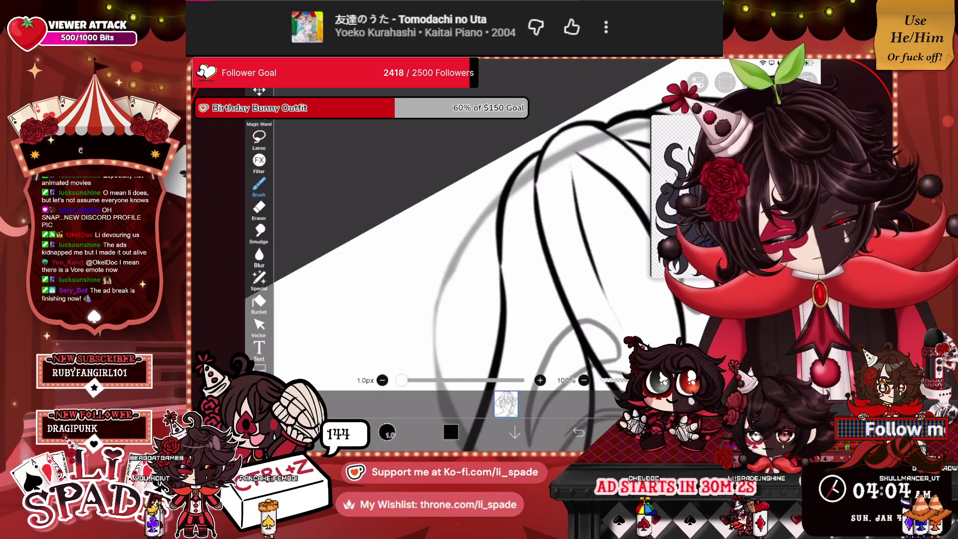
{"action": "scroll", "coordinate": [548, 240], "scroll_direction": "down", "scroll_amount": 3}
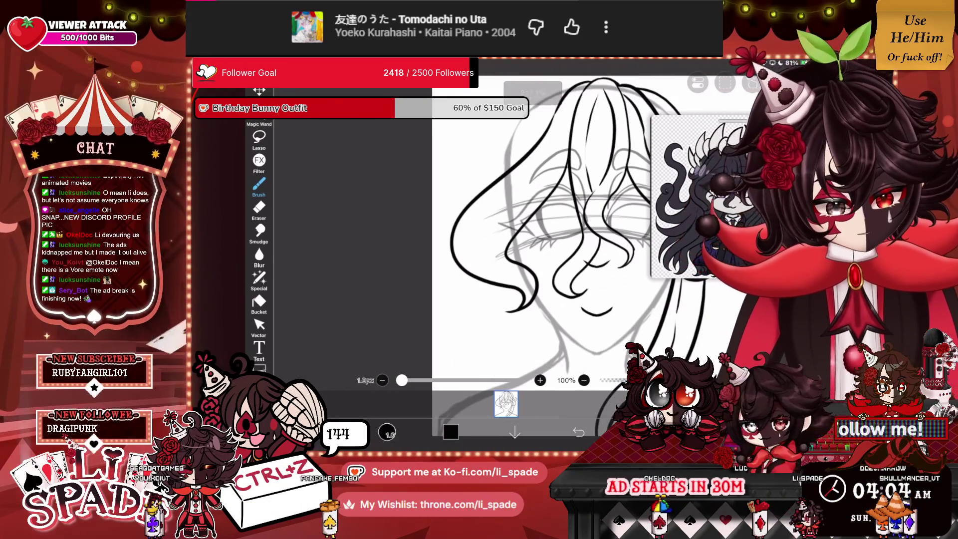
{"action": "scroll", "coordinate": [549, 239], "scroll_direction": "up", "scroll_amount": 3}
{"action": "left_click_drag", "start_coordinate": [524, 184], "coordinate": [501, 356]}
{"action": "scroll", "coordinate": [549, 239], "scroll_direction": "down", "scroll_amount": 1}
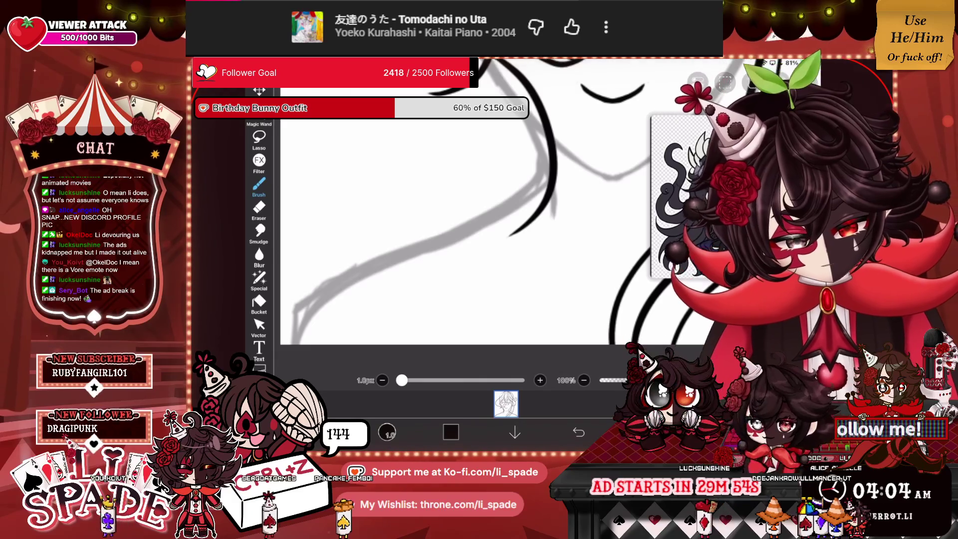
{"action": "left_click_drag", "start_coordinate": [519, 255], "coordinate": [556, 343]}
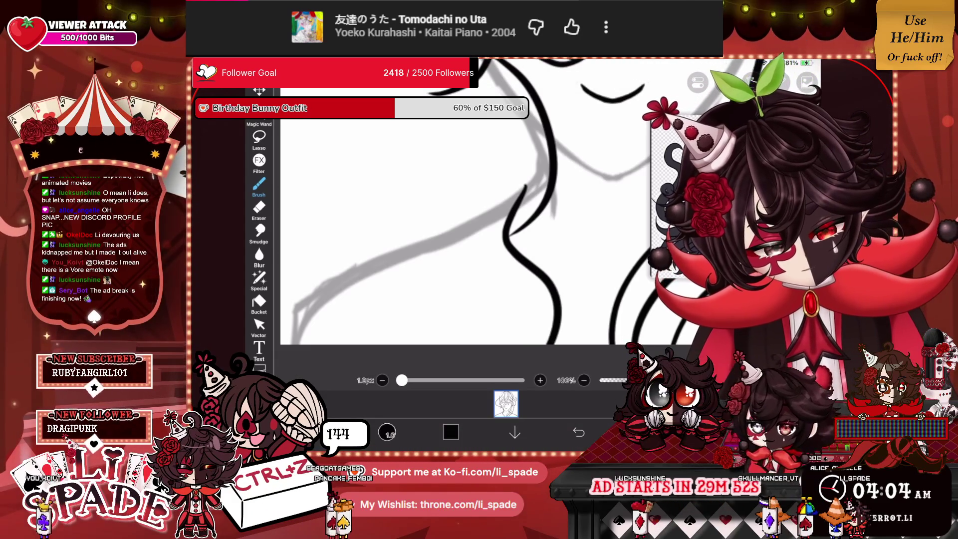
Step: Add a short hair stroke near the top and a long wavy strand across the hair
{"action": "scroll", "coordinate": [498, 214], "scroll_direction": "up", "scroll_amount": 1}
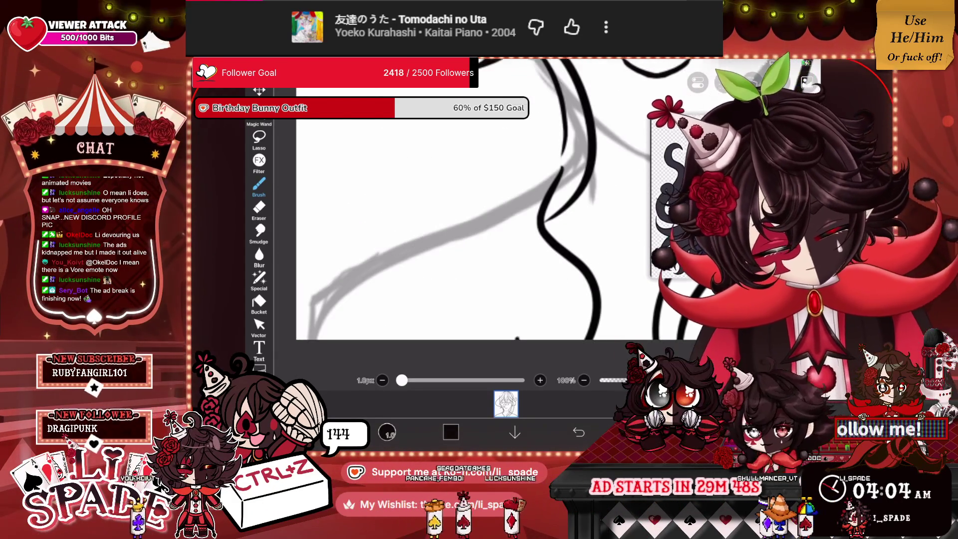
{"action": "scroll", "coordinate": [498, 214], "scroll_direction": "down", "scroll_amount": 2}
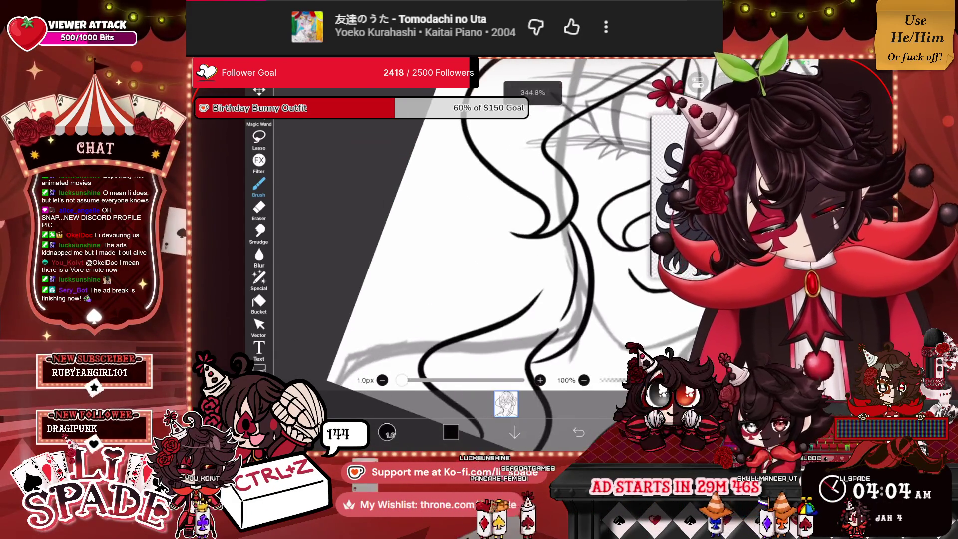
{"action": "scroll", "coordinate": [499, 214], "scroll_direction": "up", "scroll_amount": 1}
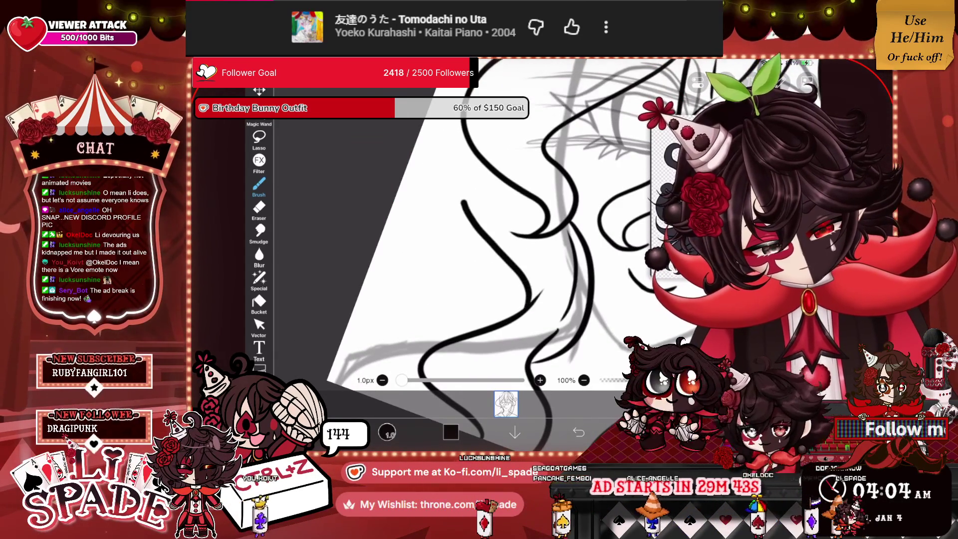
{"action": "scroll", "coordinate": [499, 215], "scroll_direction": "down", "scroll_amount": 2}
{"action": "scroll", "coordinate": [498, 214], "scroll_direction": "down", "scroll_amount": 2}
{"action": "scroll", "coordinate": [499, 214], "scroll_direction": "down", "scroll_amount": 1}
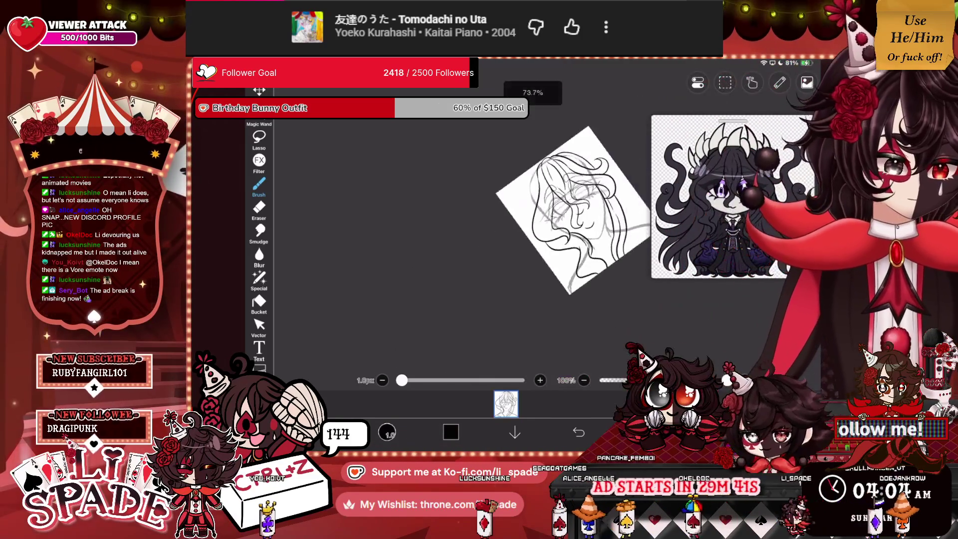
{"action": "scroll", "coordinate": [499, 215], "scroll_direction": "down", "scroll_amount": 1}
{"action": "scroll", "coordinate": [524, 215], "scroll_direction": "up", "scroll_amount": 1}
{"action": "scroll", "coordinate": [574, 190], "scroll_direction": "up", "scroll_amount": 1}
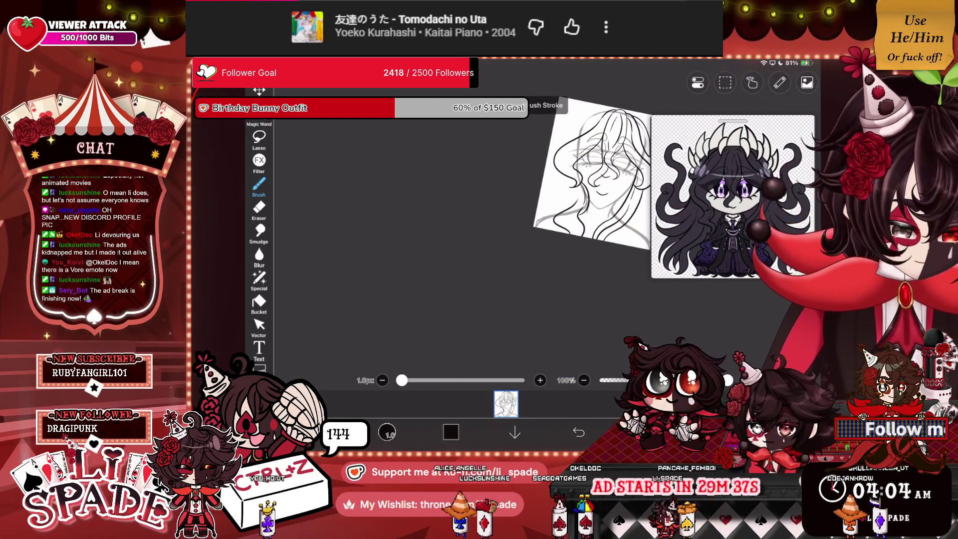
{"action": "scroll", "coordinate": [574, 215], "scroll_direction": "up", "scroll_amount": 3}
{"action": "left_click_drag", "start_coordinate": [539, 166], "coordinate": [591, 186]}
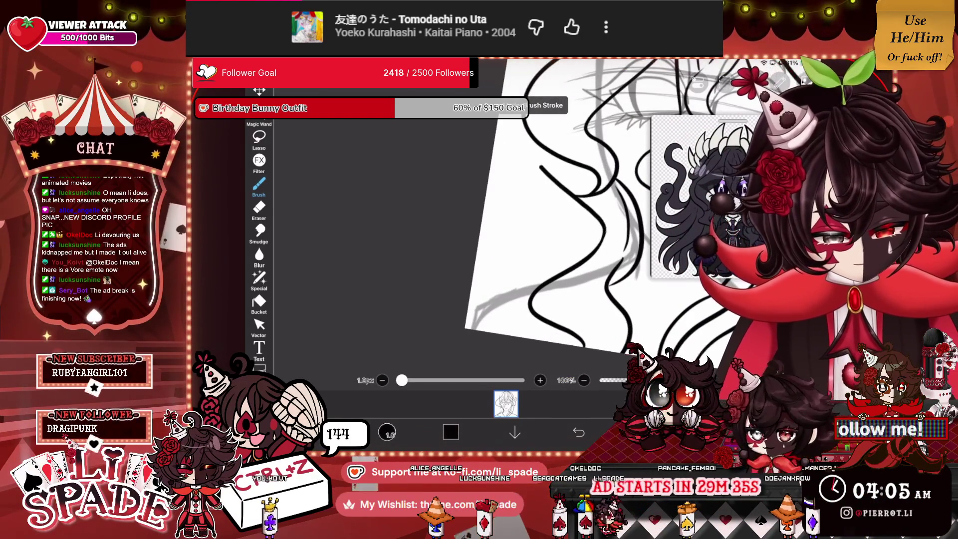
{"action": "scroll", "coordinate": [549, 225], "scroll_direction": "up", "scroll_amount": 2}
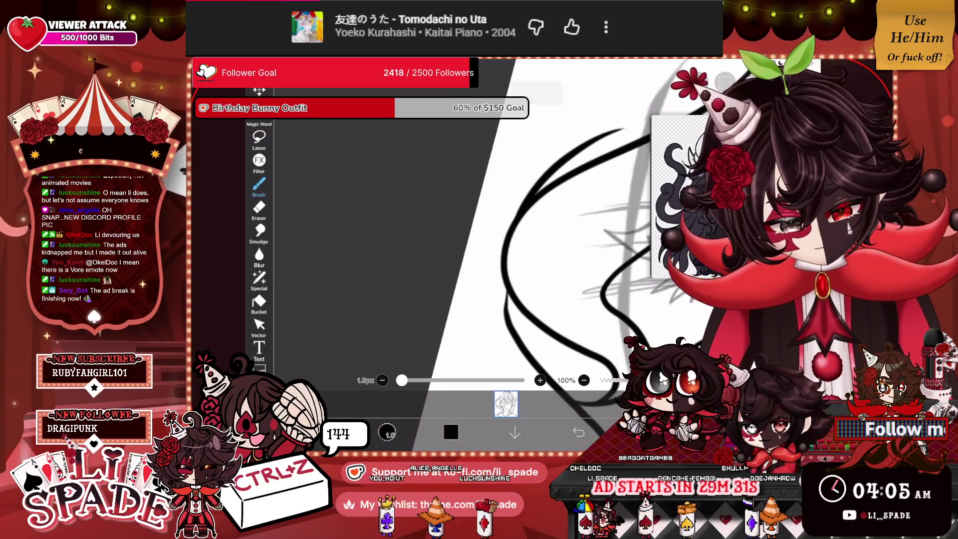
{"action": "left_click_drag", "start_coordinate": [509, 127], "coordinate": [586, 113]}
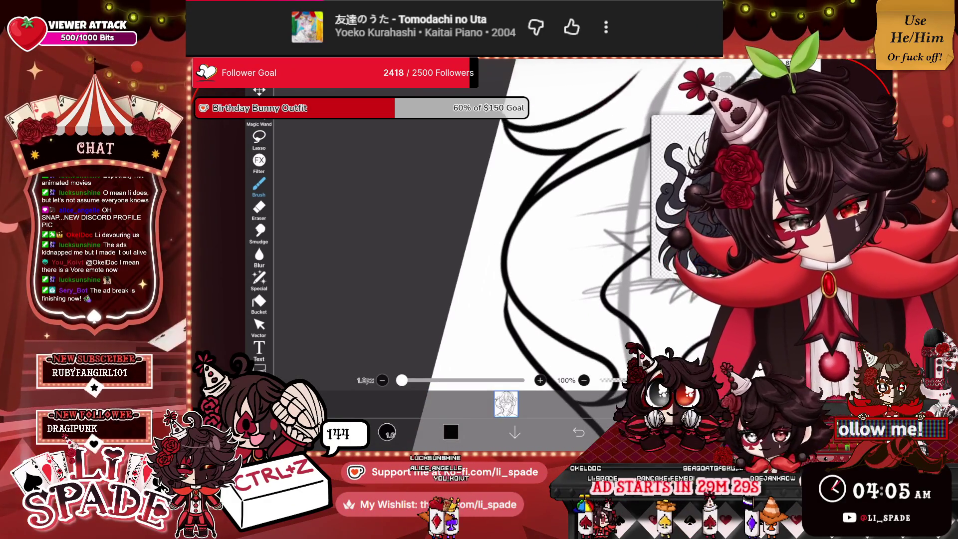
{"action": "scroll", "coordinate": [524, 224], "scroll_direction": "down", "scroll_amount": 1}
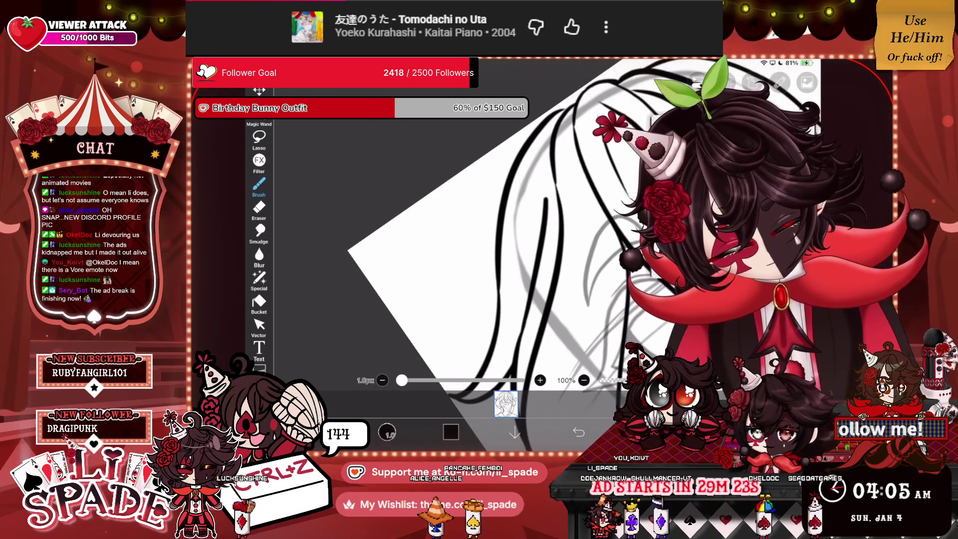
{"action": "scroll", "coordinate": [523, 224], "scroll_direction": "down", "scroll_amount": 3}
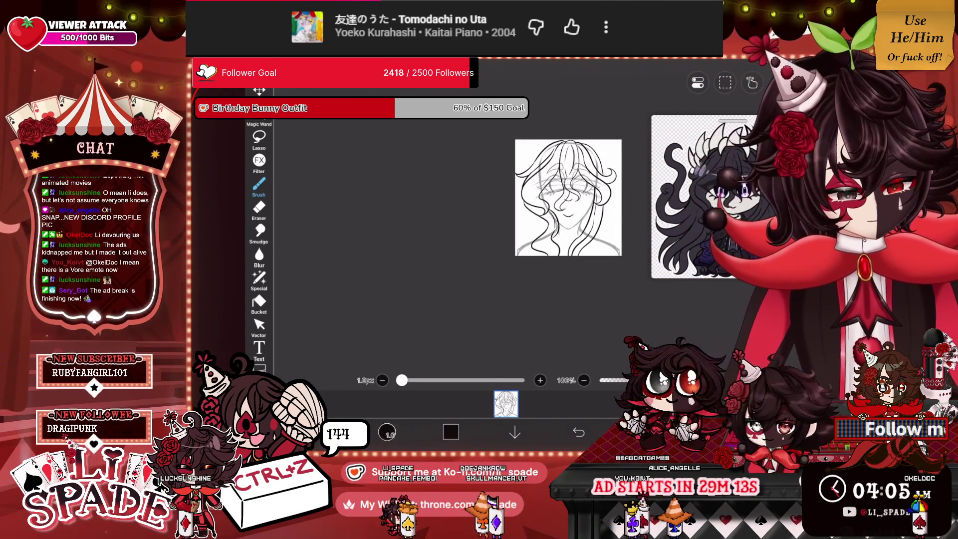
{"action": "scroll", "coordinate": [529, 195], "scroll_direction": "up", "scroll_amount": 3}
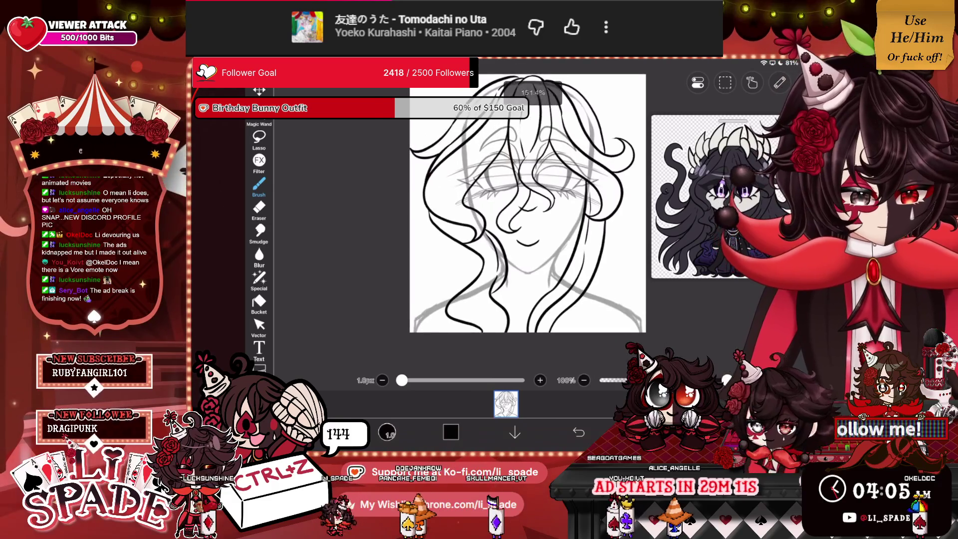
{"action": "scroll", "coordinate": [479, 224], "scroll_direction": "up", "scroll_amount": 3}
{"action": "scroll", "coordinate": [479, 224], "scroll_direction": "down", "scroll_amount": 1}
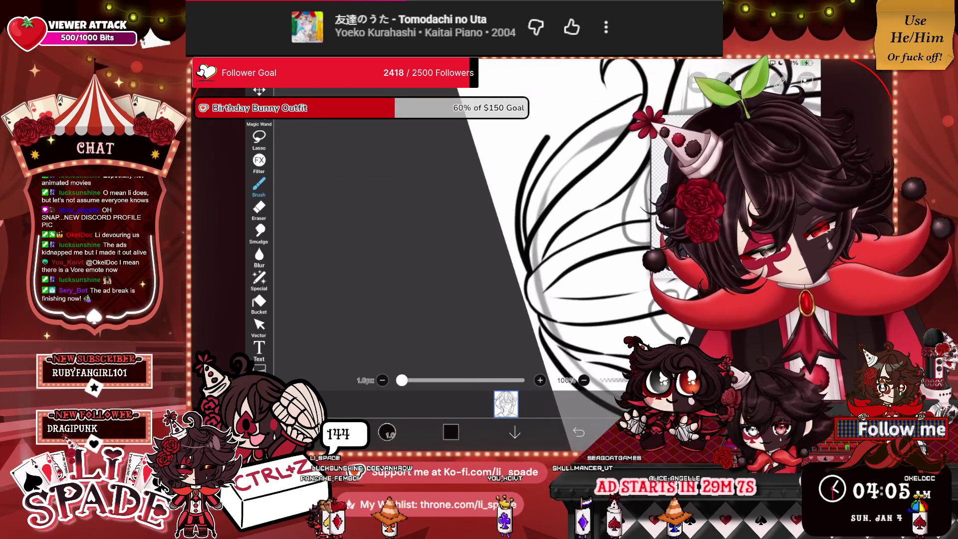
{"action": "scroll", "coordinate": [579, 225], "scroll_direction": "down", "scroll_amount": 5}
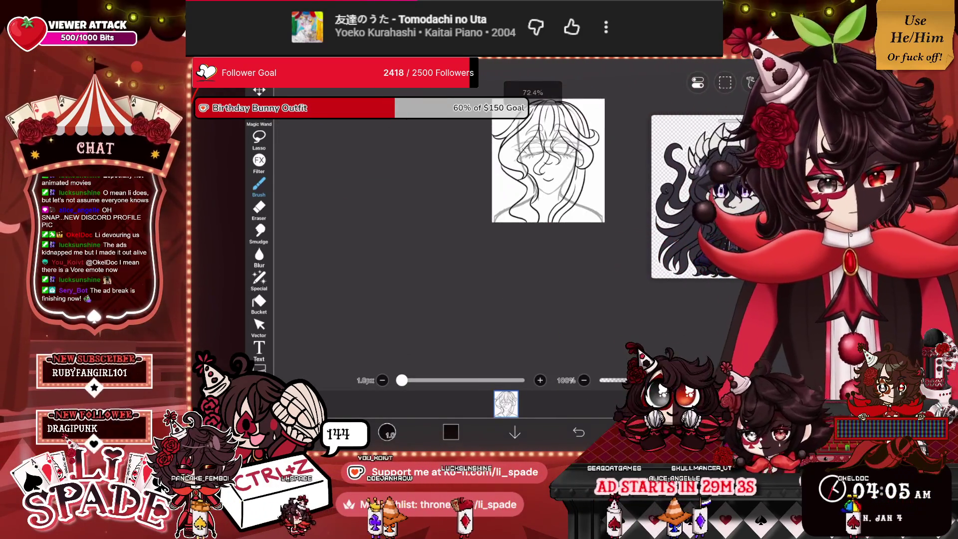
{"action": "scroll", "coordinate": [566, 200], "scroll_direction": "up", "scroll_amount": 1}
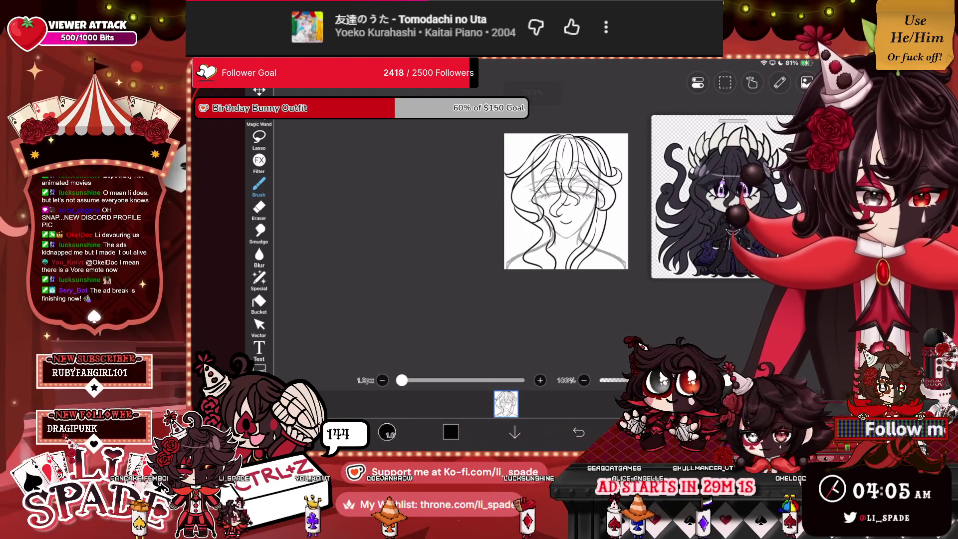
Step: Turn on mirror symmetry down the page centre and glance at the layer list
{"action": "left_click", "coordinate": [779, 82]}
{"action": "left_click", "coordinate": [712, 159]}
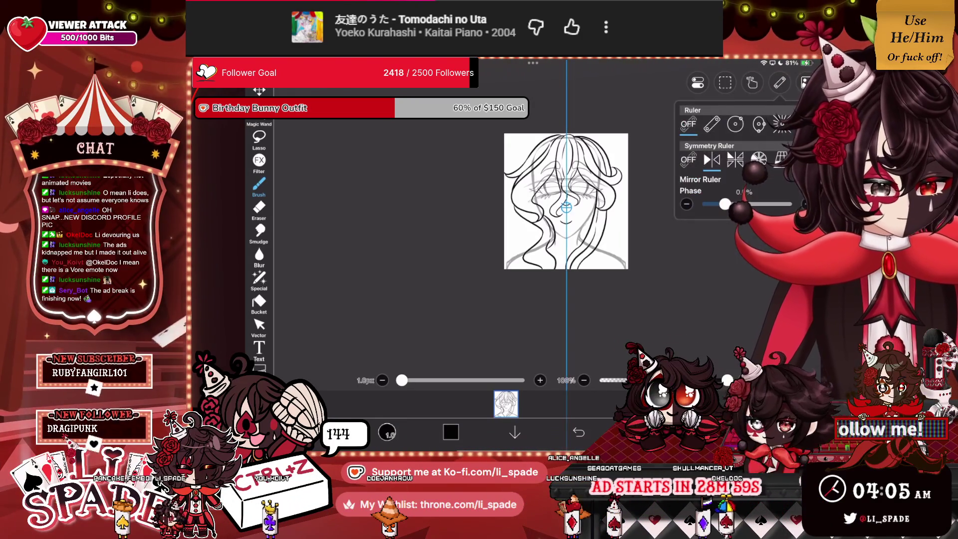
{"action": "left_click", "coordinate": [643, 432]}
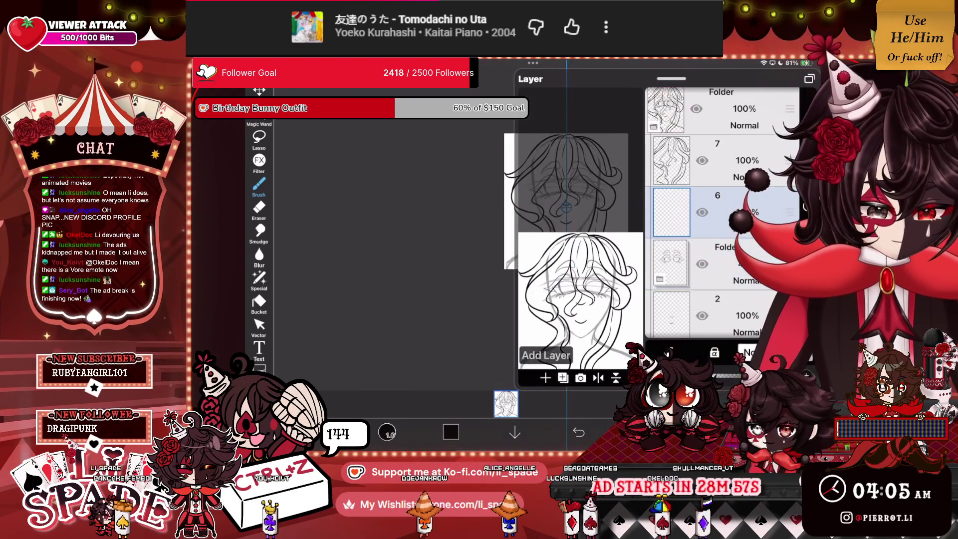
{"action": "left_click", "coordinate": [643, 431]}
Step: Inspect the inked hair up close, then add a new empty layer above layer 6
{"action": "scroll", "coordinate": [466, 209], "scroll_direction": "up", "scroll_amount": 5}
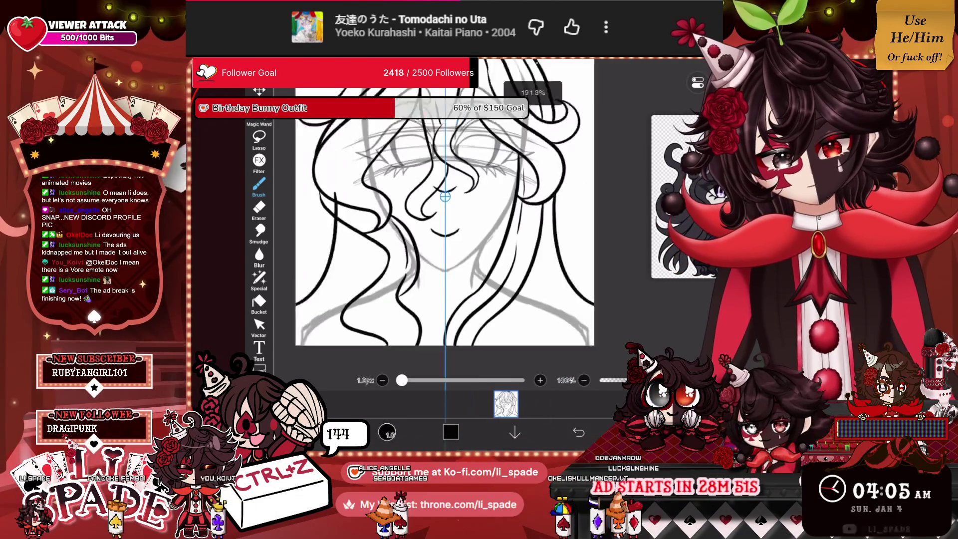
{"action": "scroll", "coordinate": [424, 224], "scroll_direction": "up", "scroll_amount": 2}
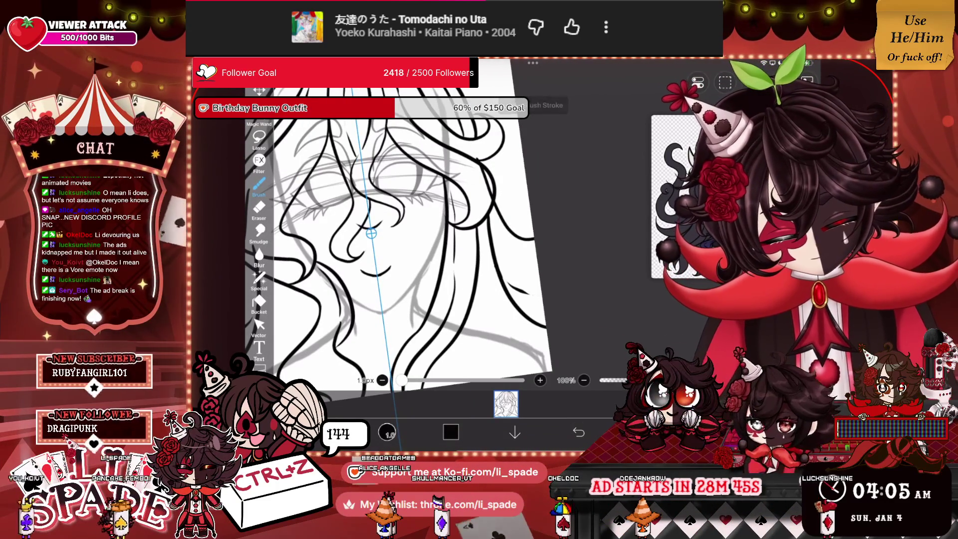
{"action": "scroll", "coordinate": [419, 235], "scroll_direction": "up", "scroll_amount": 5}
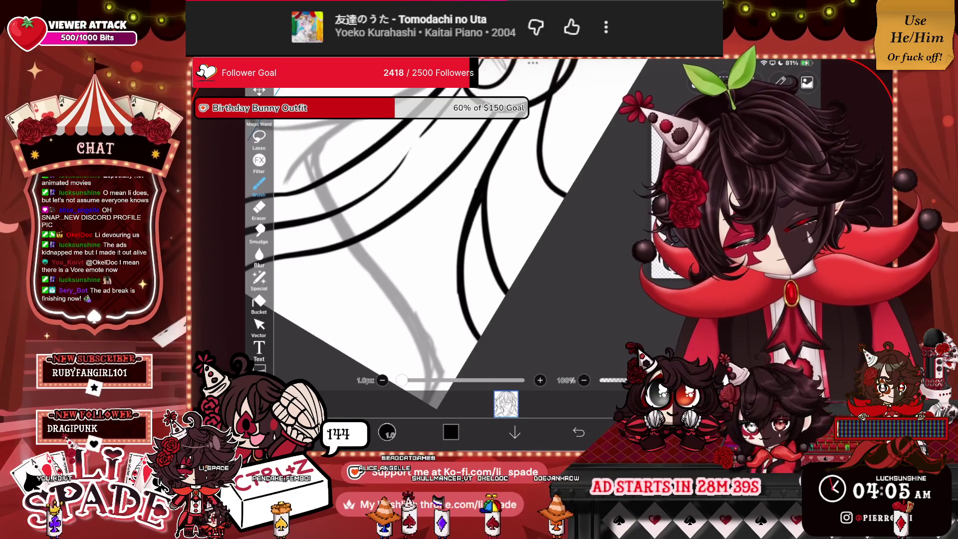
{"action": "scroll", "coordinate": [613, 195], "scroll_direction": "down", "scroll_amount": 5}
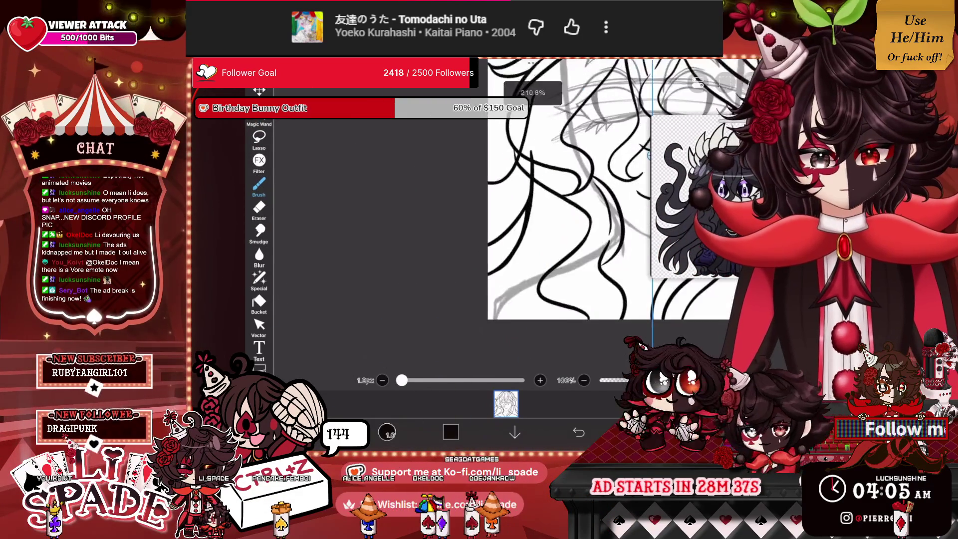
{"action": "scroll", "coordinate": [628, 199], "scroll_direction": "up", "scroll_amount": 5}
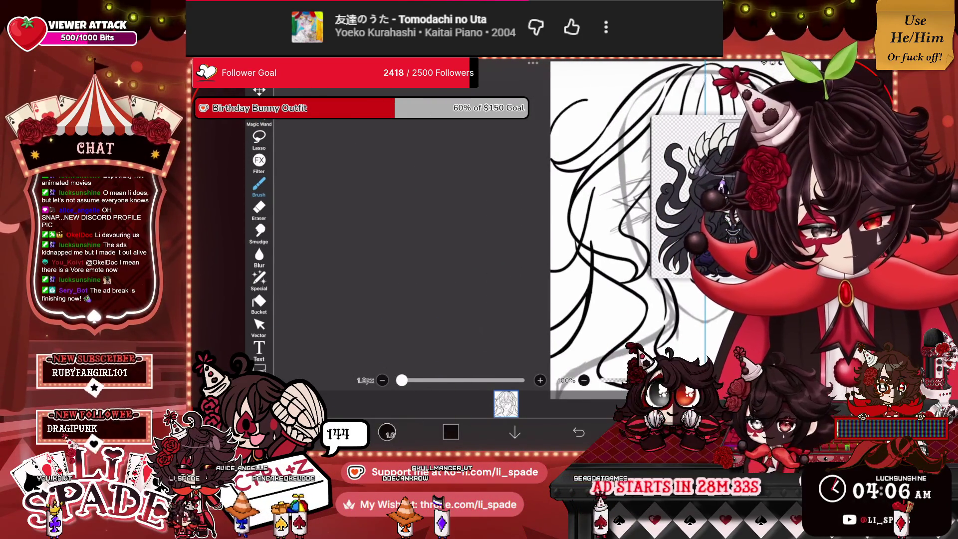
{"action": "scroll", "coordinate": [576, 199], "scroll_direction": "down", "scroll_amount": 3}
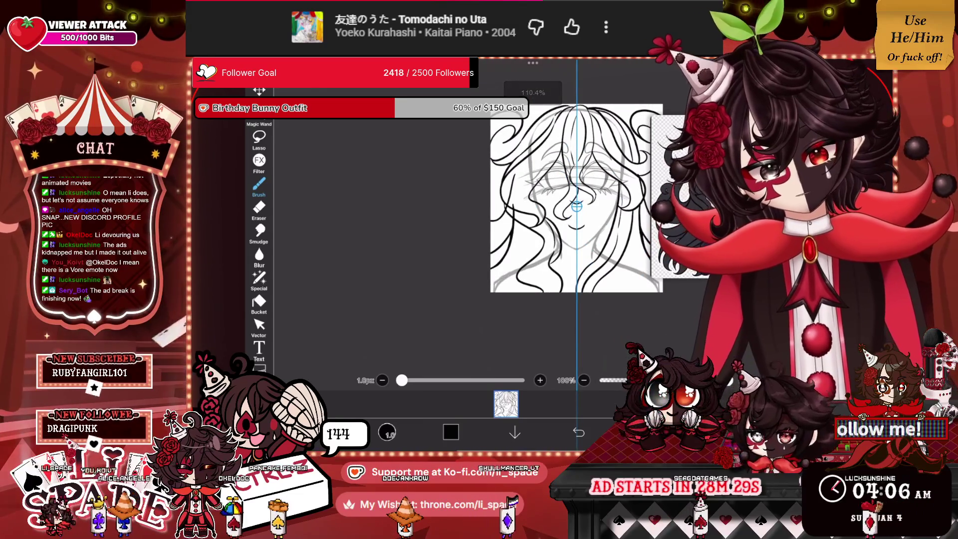
{"action": "scroll", "coordinate": [502, 160], "scroll_direction": "down", "scroll_amount": 3}
{"action": "scroll", "coordinate": [493, 214], "scroll_direction": "up", "scroll_amount": 3}
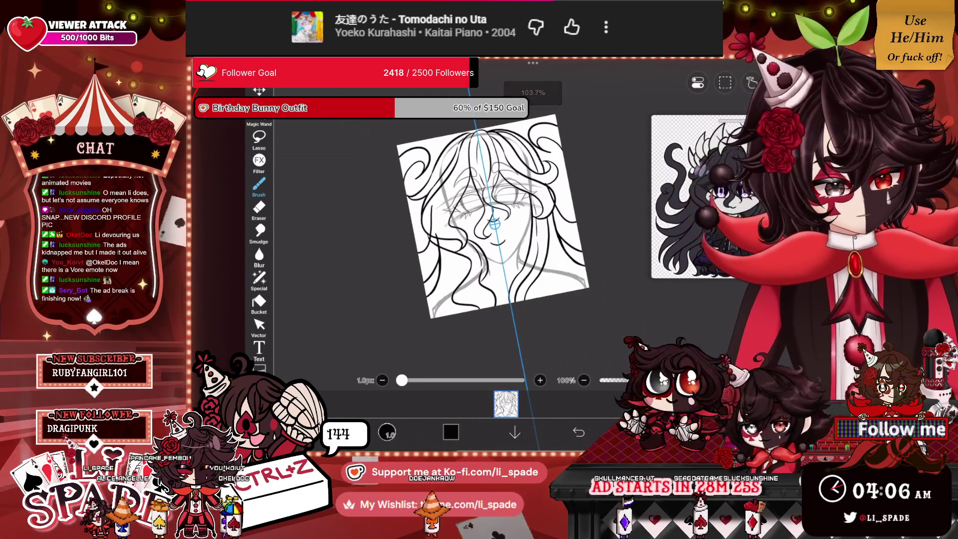
{"action": "scroll", "coordinate": [493, 224], "scroll_direction": "up", "scroll_amount": 3}
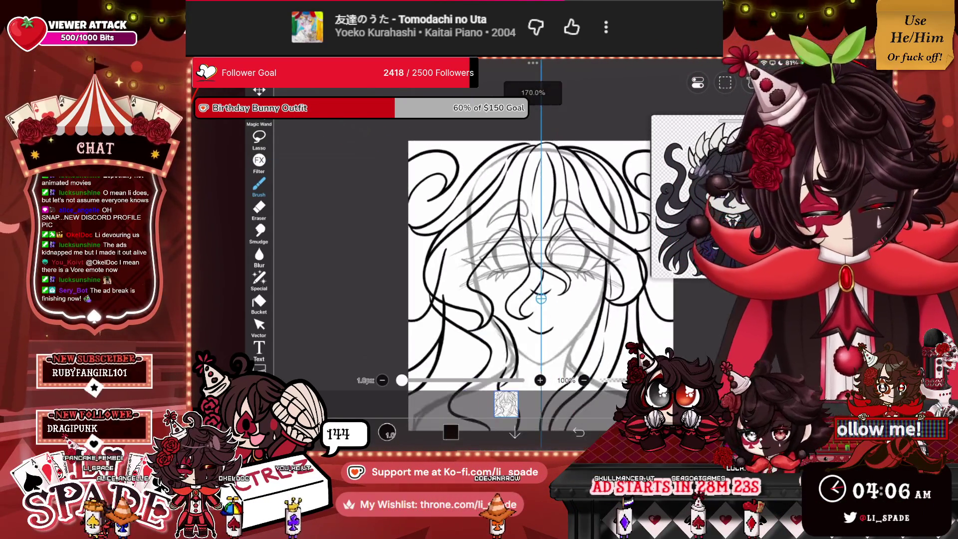
{"action": "left_click", "coordinate": [545, 377]}
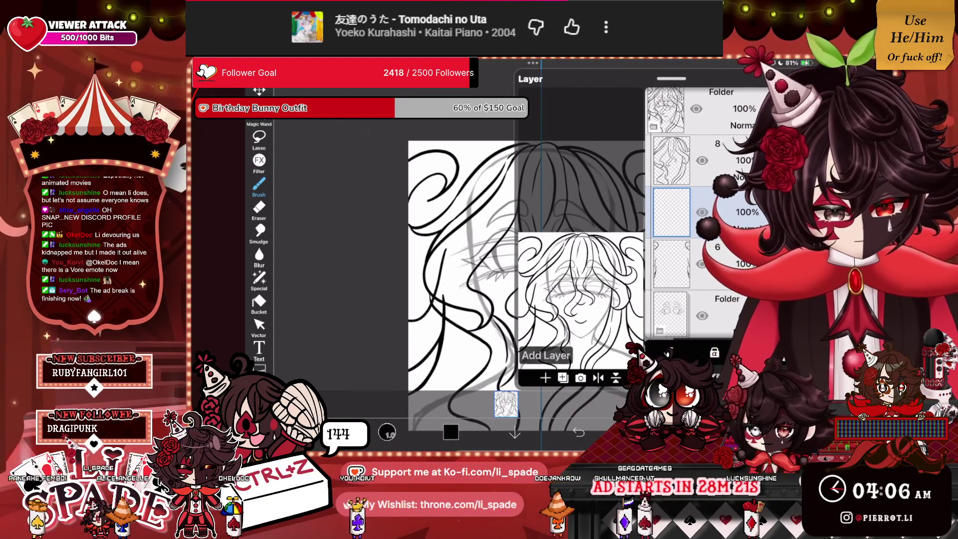
Step: Ink more mirrored wavy hair strands around the top of the head
{"action": "scroll", "coordinate": [518, 275], "scroll_direction": "up", "scroll_amount": 5}
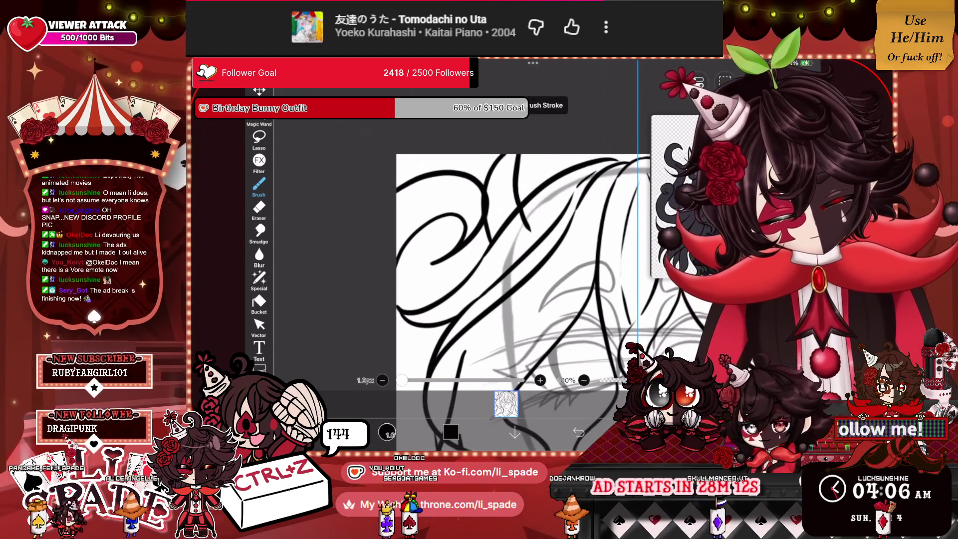
{"action": "scroll", "coordinate": [459, 249], "scroll_direction": "up", "scroll_amount": 3}
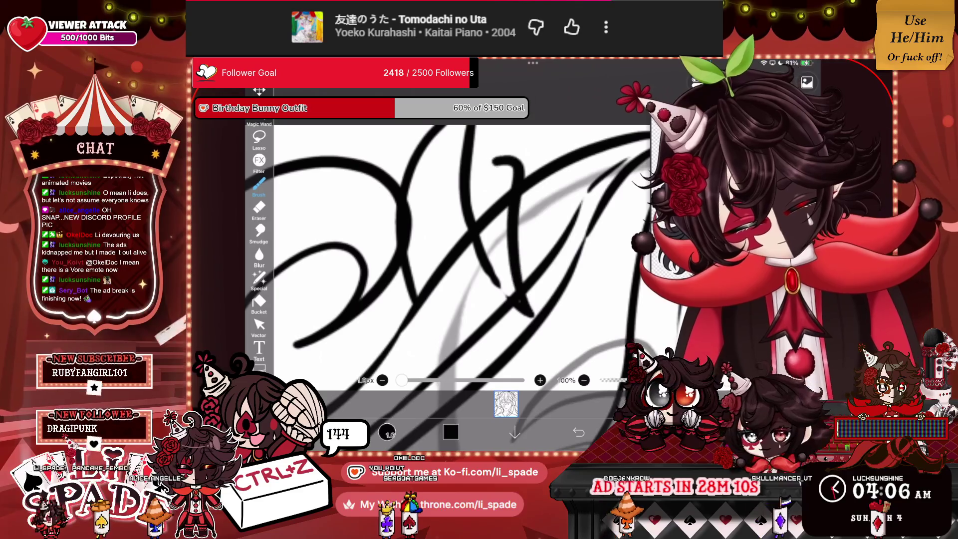
{"action": "scroll", "coordinate": [459, 250], "scroll_direction": "down", "scroll_amount": 1}
{"action": "scroll", "coordinate": [459, 249], "scroll_direction": "down", "scroll_amount": 1}
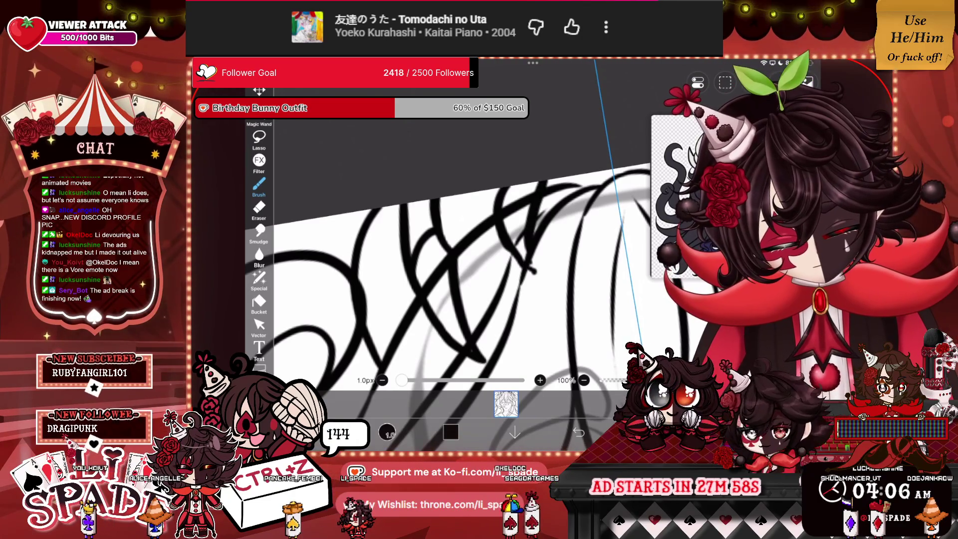
{"action": "scroll", "coordinate": [499, 274], "scroll_direction": "down", "scroll_amount": 5}
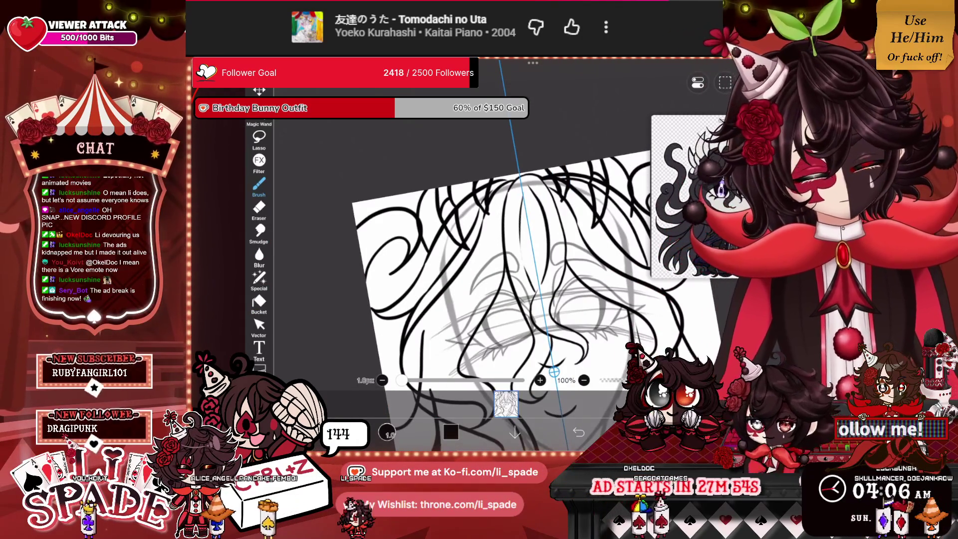
{"action": "scroll", "coordinate": [498, 274], "scroll_direction": "up", "scroll_amount": 2}
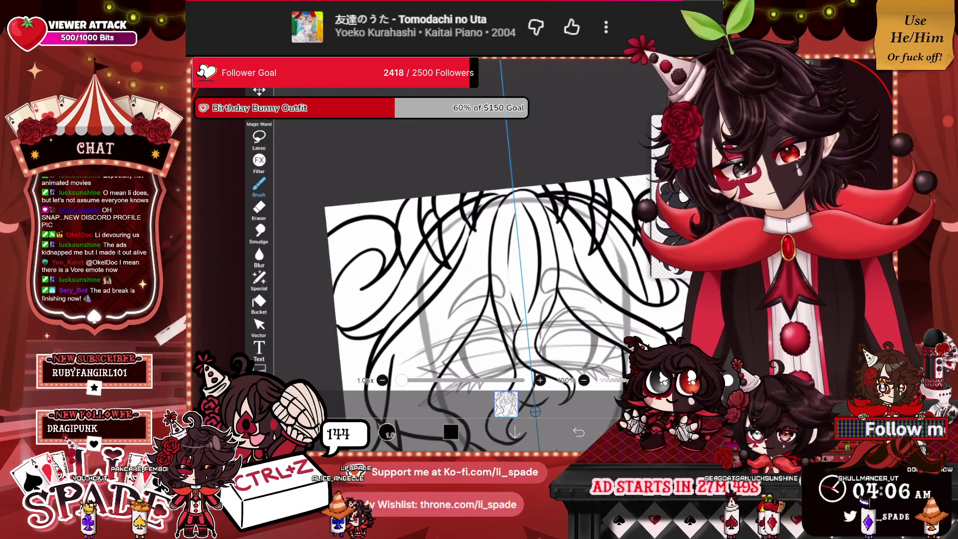
{"action": "scroll", "coordinate": [499, 274], "scroll_direction": "up", "scroll_amount": 5}
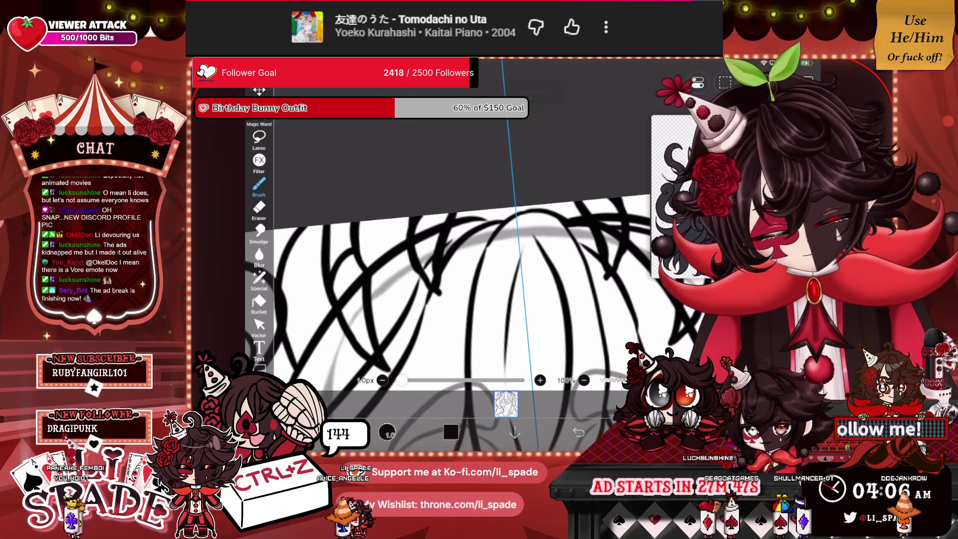
Step: Switch to the Eraser at 2.6px and bring up the layer list
{"action": "scroll", "coordinate": [498, 274], "scroll_direction": "down", "scroll_amount": 5}
{"action": "scroll", "coordinate": [498, 274], "scroll_direction": "down", "scroll_amount": 2}
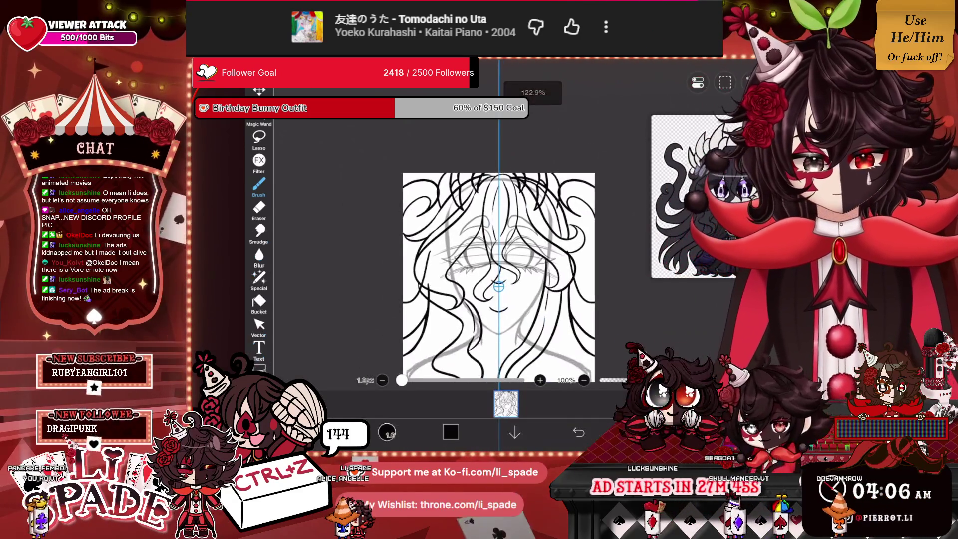
{"action": "scroll", "coordinate": [499, 274], "scroll_direction": "up", "scroll_amount": 4}
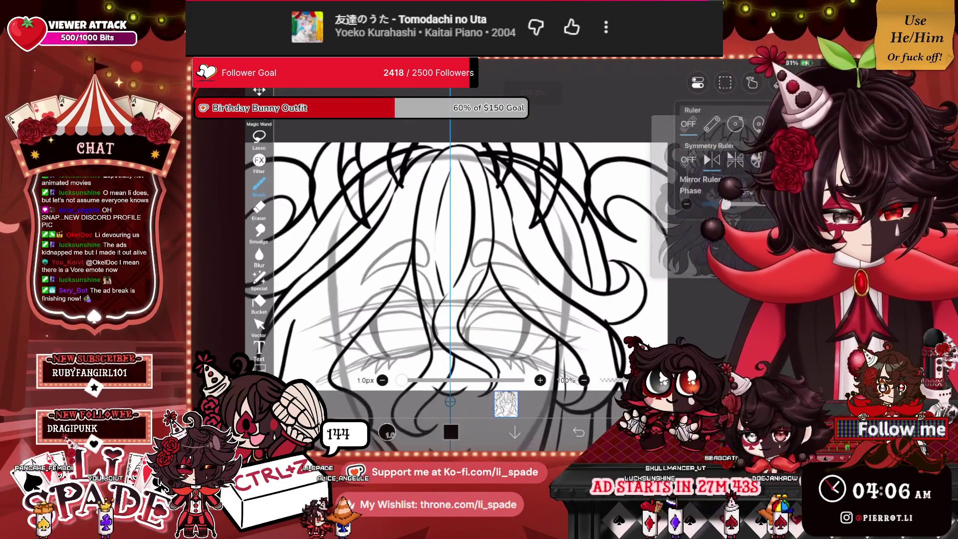
{"action": "left_click", "coordinate": [259, 207]}
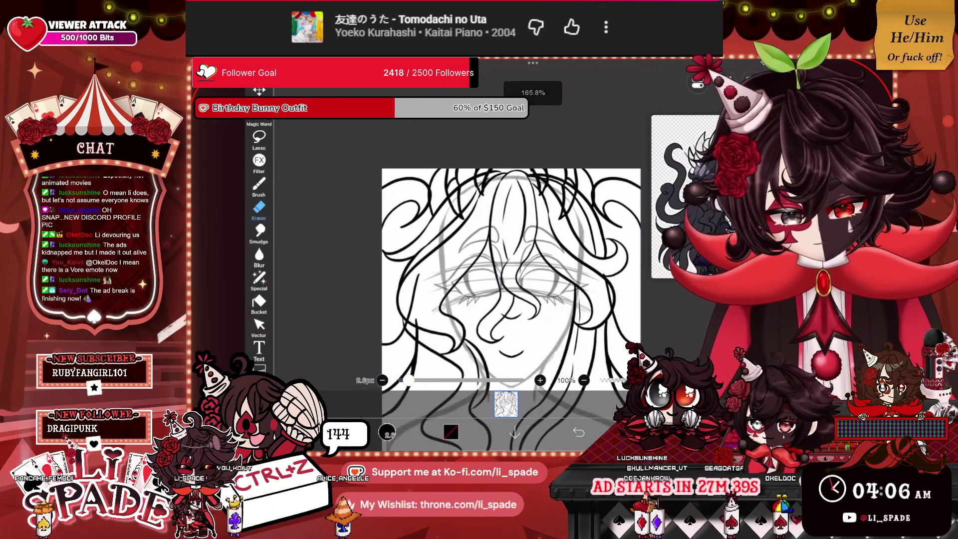
{"action": "left_click", "coordinate": [505, 403]}
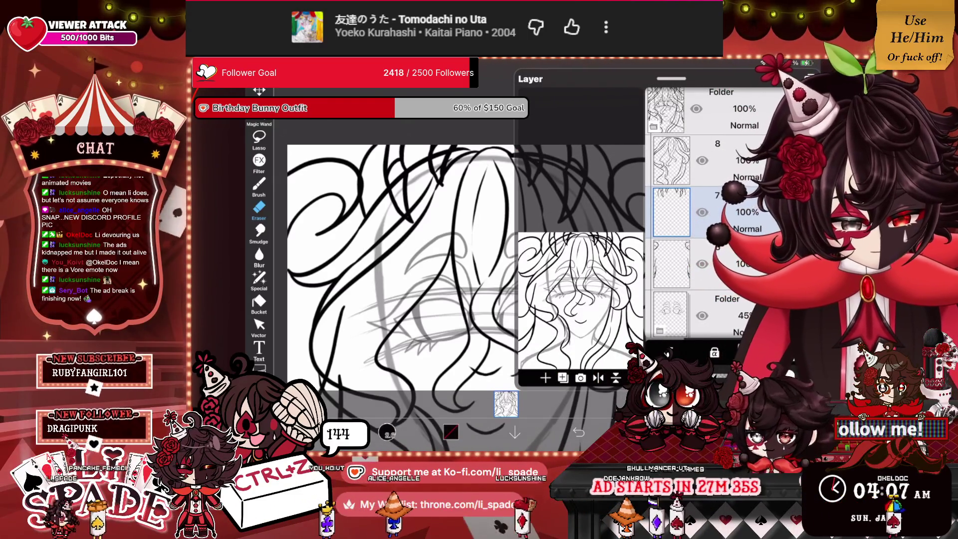
Step: Move layer 7 up one place in the stack and select it
{"action": "left_click_drag", "start_coordinate": [671, 212], "coordinate": [672, 160]}
{"action": "left_click", "coordinate": [671, 212]}
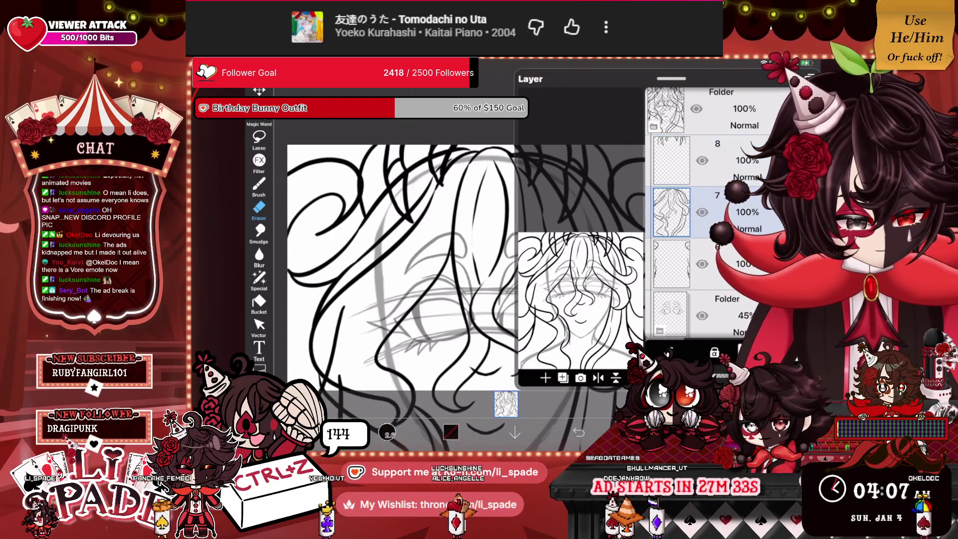
{"action": "left_click", "coordinate": [505, 403]}
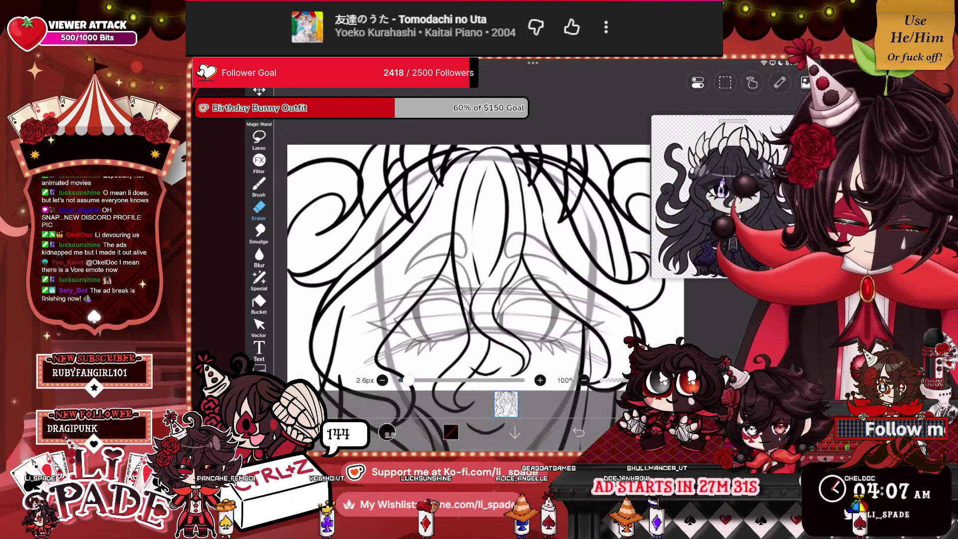
Step: Undo the last eraser stroke on the hair linework with Ctrl+Z
{"action": "scroll", "coordinate": [484, 260], "scroll_direction": "up", "scroll_amount": 3}
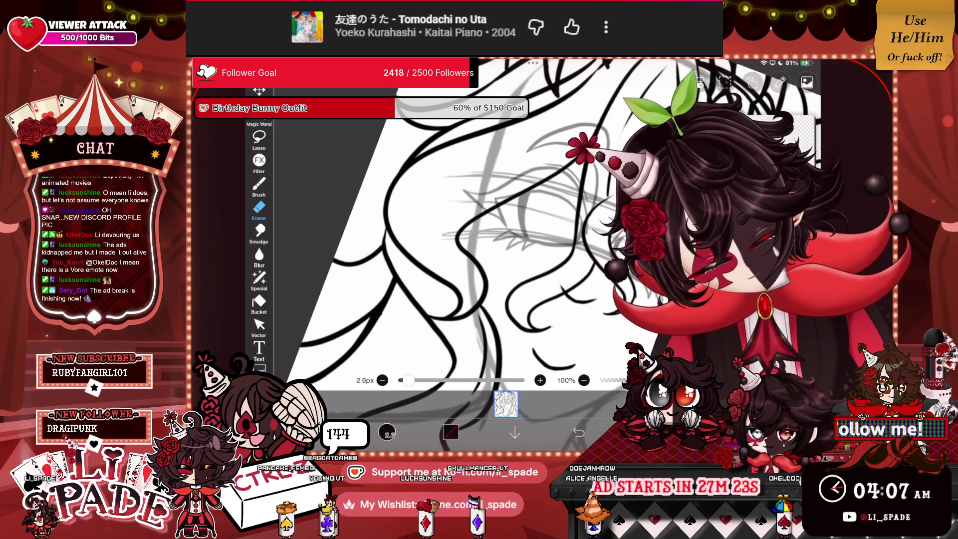
{"action": "scroll", "coordinate": [424, 224], "scroll_direction": "down", "scroll_amount": 5}
{"action": "scroll", "coordinate": [424, 224], "scroll_direction": "up", "scroll_amount": 5}
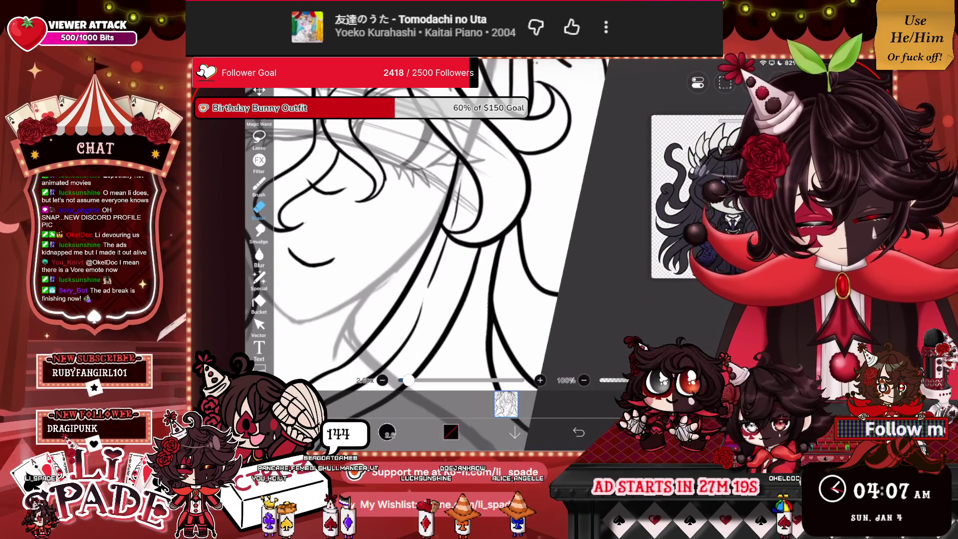
{"action": "scroll", "coordinate": [424, 224], "scroll_direction": "down", "scroll_amount": 3}
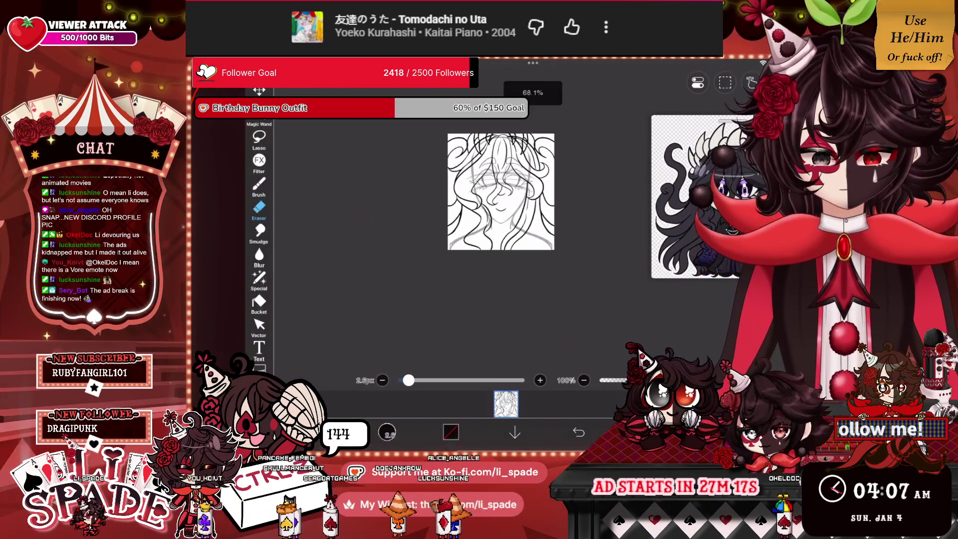
{"action": "scroll", "coordinate": [460, 213], "scroll_direction": "up", "scroll_amount": 2}
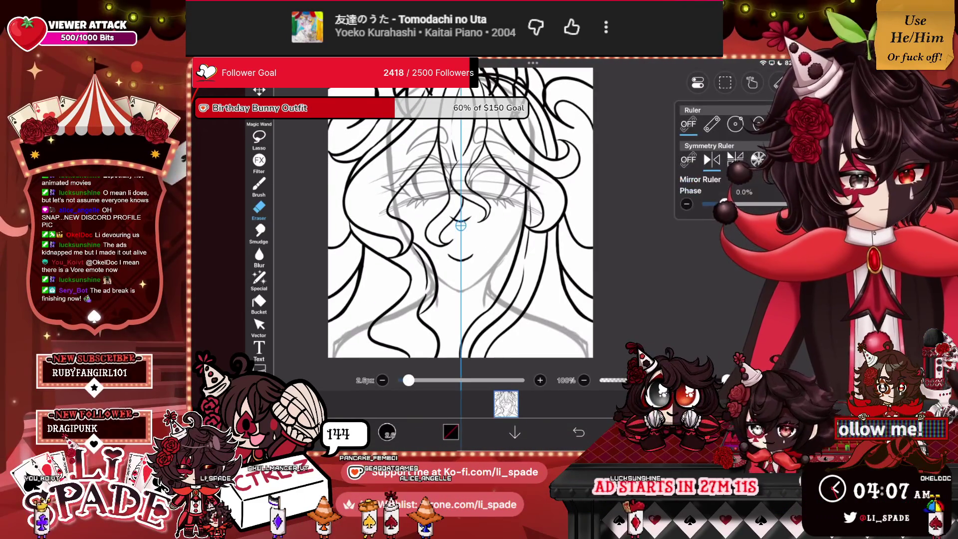
{"action": "scroll", "coordinate": [461, 224], "scroll_direction": "up", "scroll_amount": 5}
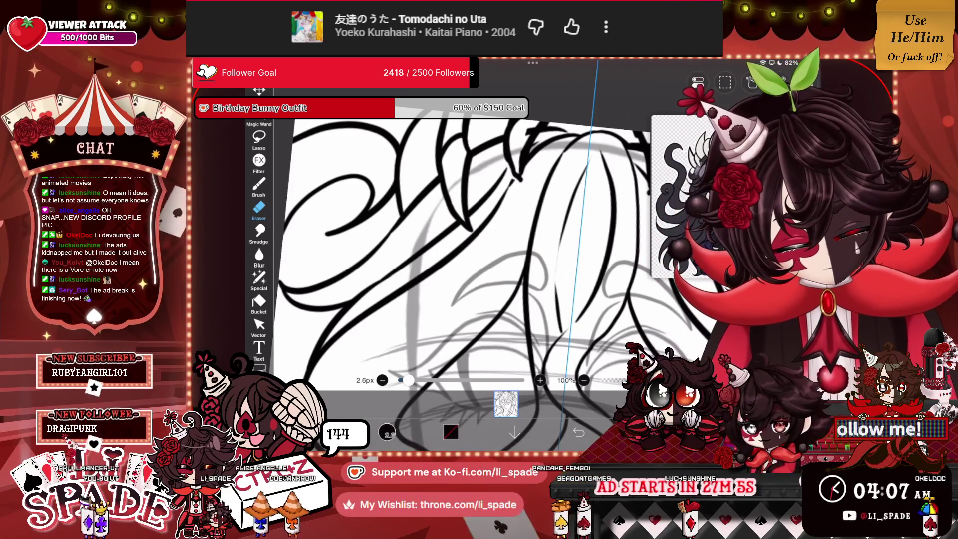
{"action": "key", "text": "ctrl+z"}
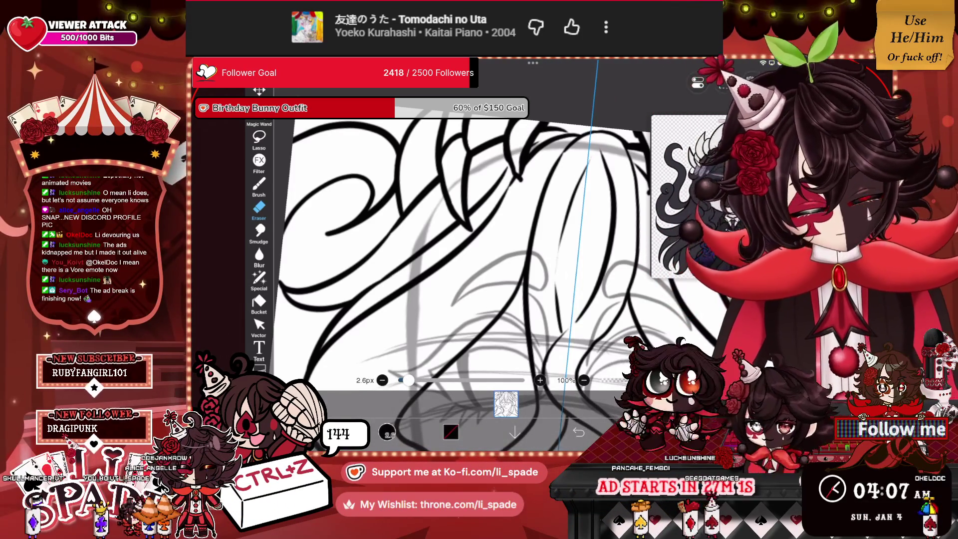
{"action": "scroll", "coordinate": [508, 264], "scroll_direction": "down", "scroll_amount": 3}
{"action": "scroll", "coordinate": [537, 265], "scroll_direction": "down", "scroll_amount": 5}
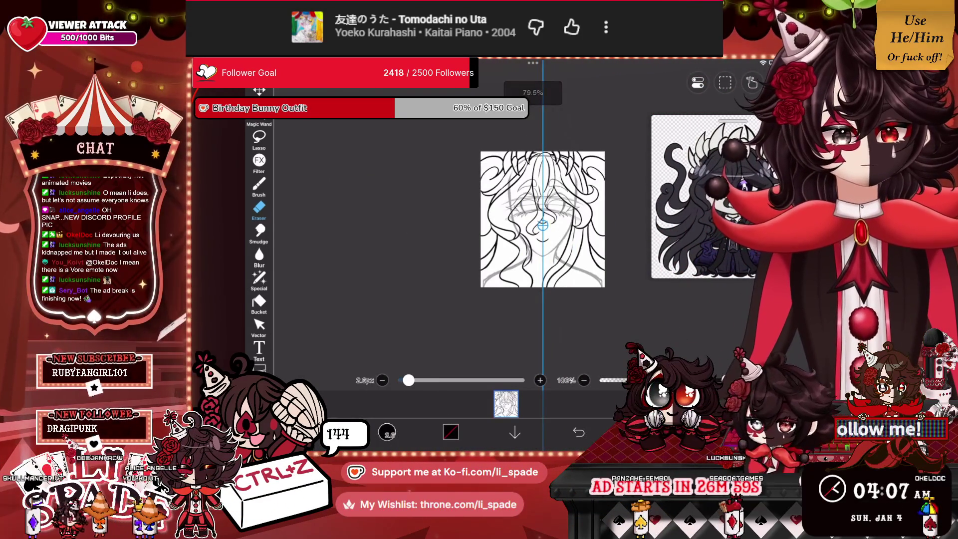
{"action": "scroll", "coordinate": [542, 225], "scroll_direction": "up", "scroll_amount": 3}
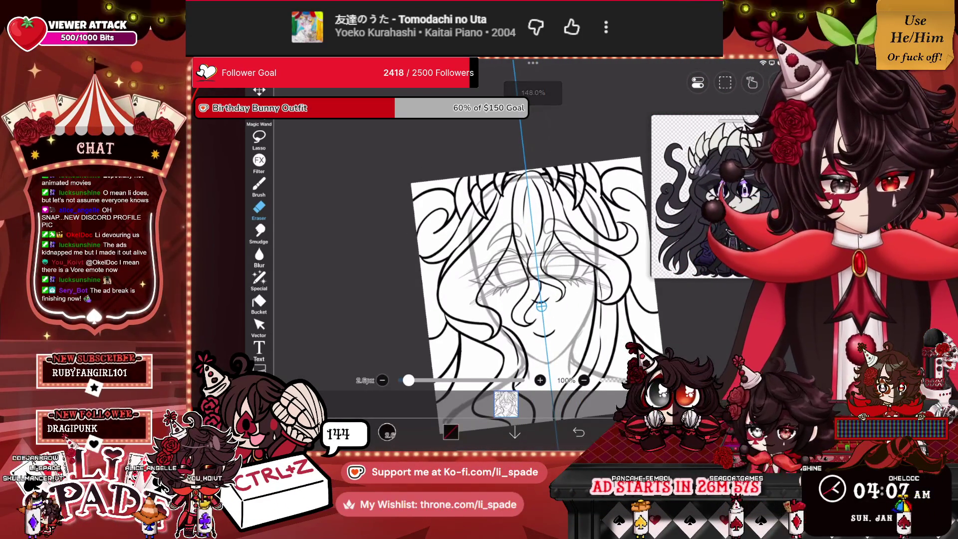
{"action": "scroll", "coordinate": [540, 306], "scroll_direction": "up", "scroll_amount": 3}
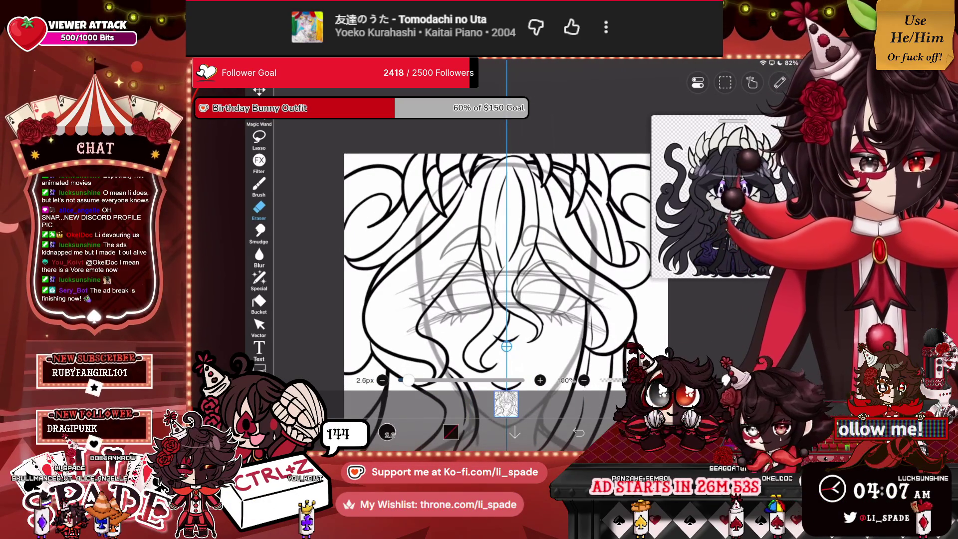
Step: Check the symmetry ruler settings and the layer list
{"action": "left_click", "coordinate": [779, 82]}
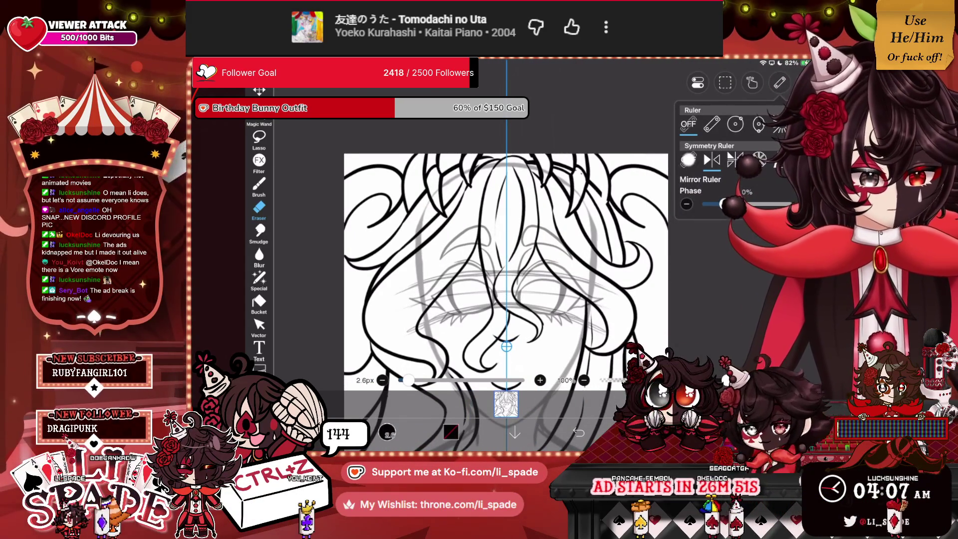
{"action": "left_click", "coordinate": [505, 404]}
{"action": "left_click", "coordinate": [506, 403]}
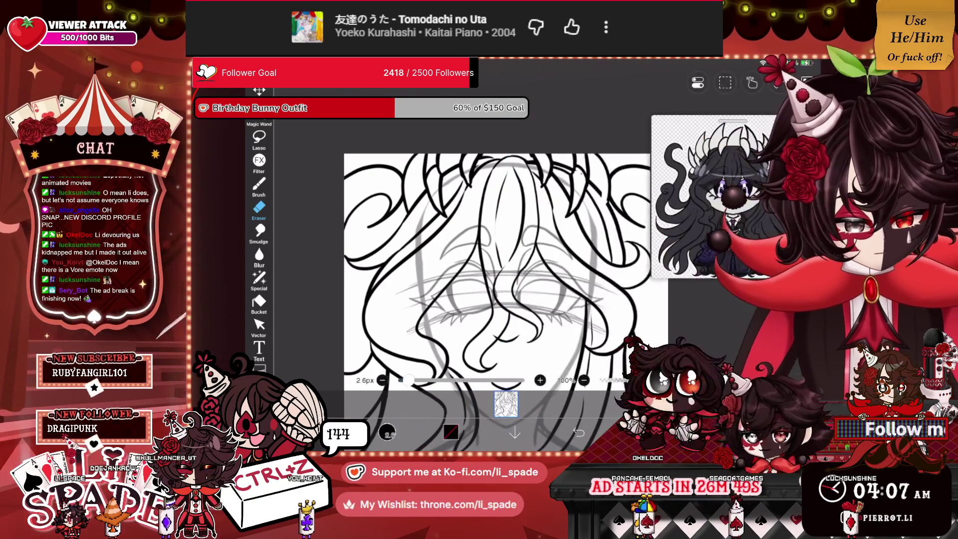
Step: Switch back to the Brush at 1.0px in black with mirror symmetry on
{"action": "scroll", "coordinate": [479, 260], "scroll_direction": "up", "scroll_amount": 3}
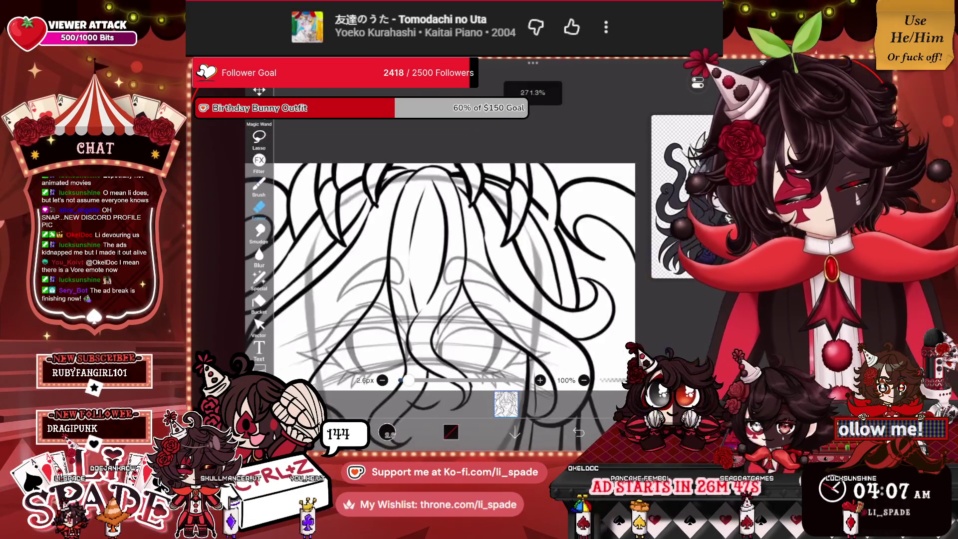
{"action": "scroll", "coordinate": [479, 259], "scroll_direction": "up", "scroll_amount": 3}
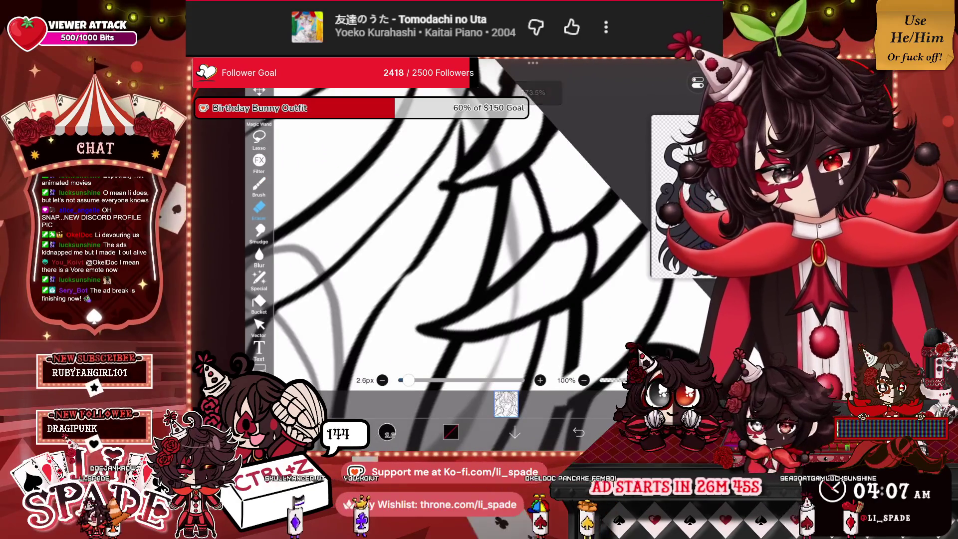
{"action": "scroll", "coordinate": [479, 259], "scroll_direction": "down", "scroll_amount": 3}
{"action": "scroll", "coordinate": [449, 259], "scroll_direction": "down", "scroll_amount": 3}
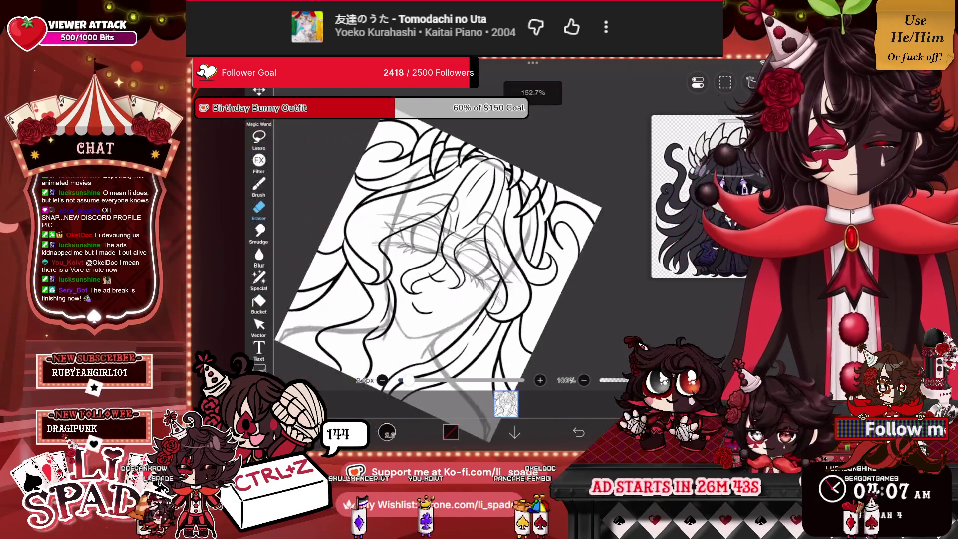
{"action": "scroll", "coordinate": [449, 260], "scroll_direction": "up", "scroll_amount": 4}
{"action": "scroll", "coordinate": [449, 235], "scroll_direction": "up", "scroll_amount": 1}
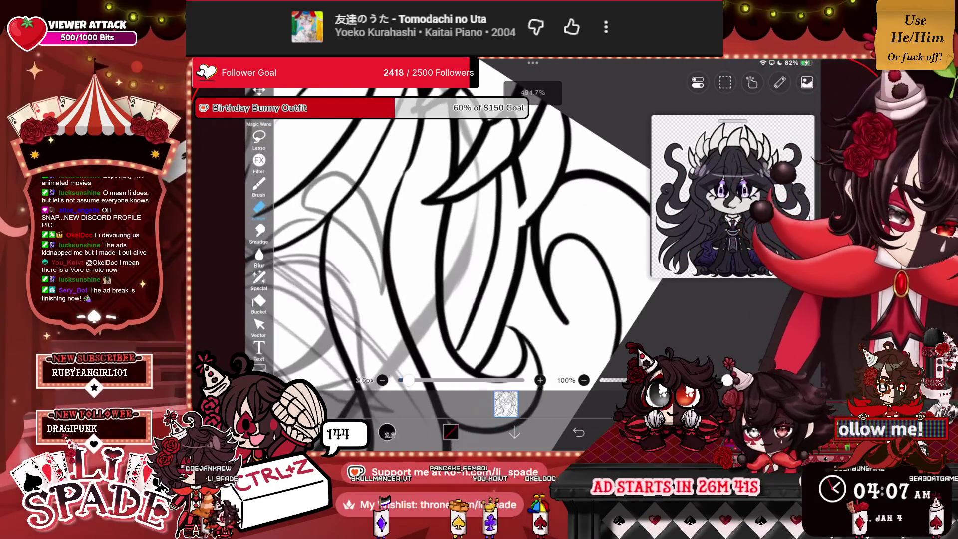
{"action": "key", "text": "b"}
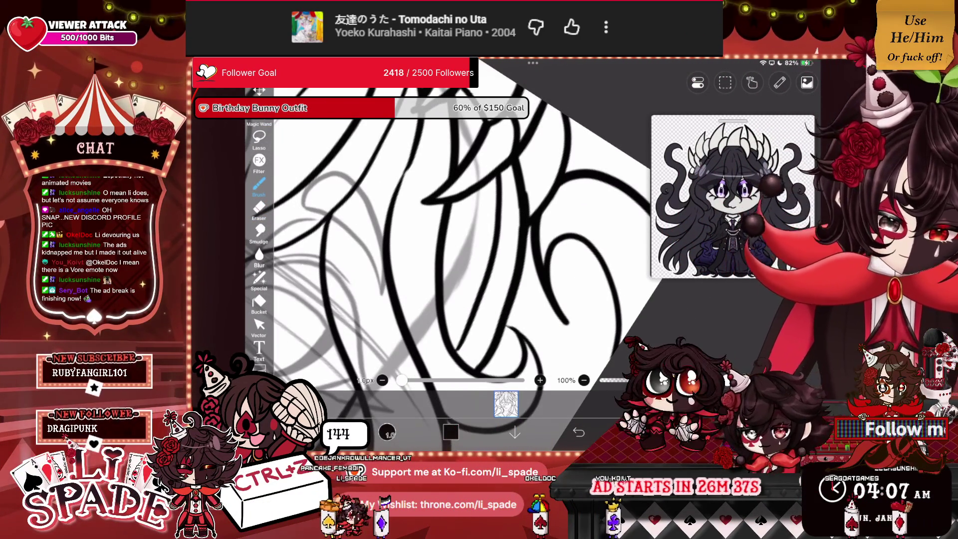
{"action": "scroll", "coordinate": [499, 232], "scroll_direction": "down", "scroll_amount": 10}
{"action": "scroll", "coordinate": [499, 232], "scroll_direction": "up", "scroll_amount": 3}
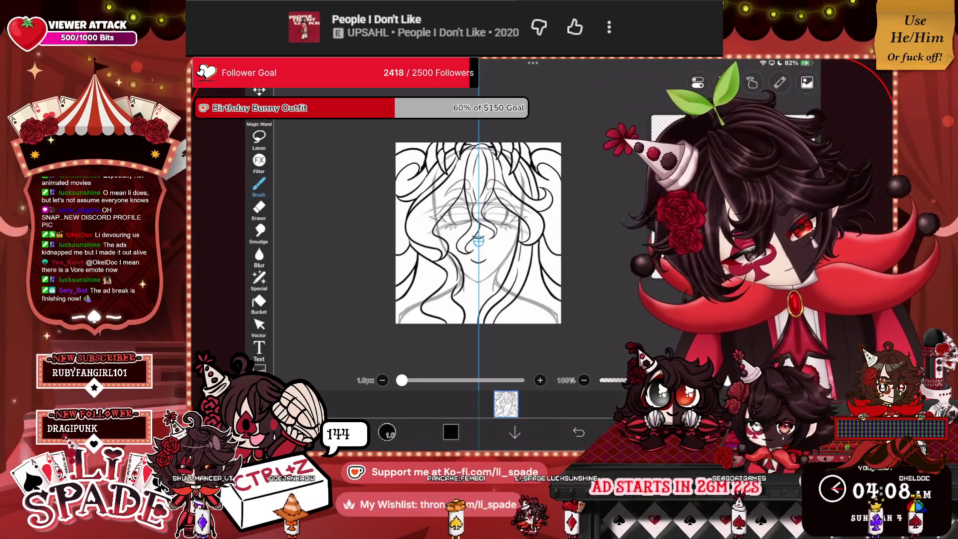
Step: Toggle to the Eraser and back to the fine black brush, then zoom into the hair lines
{"action": "key", "text": "e"}
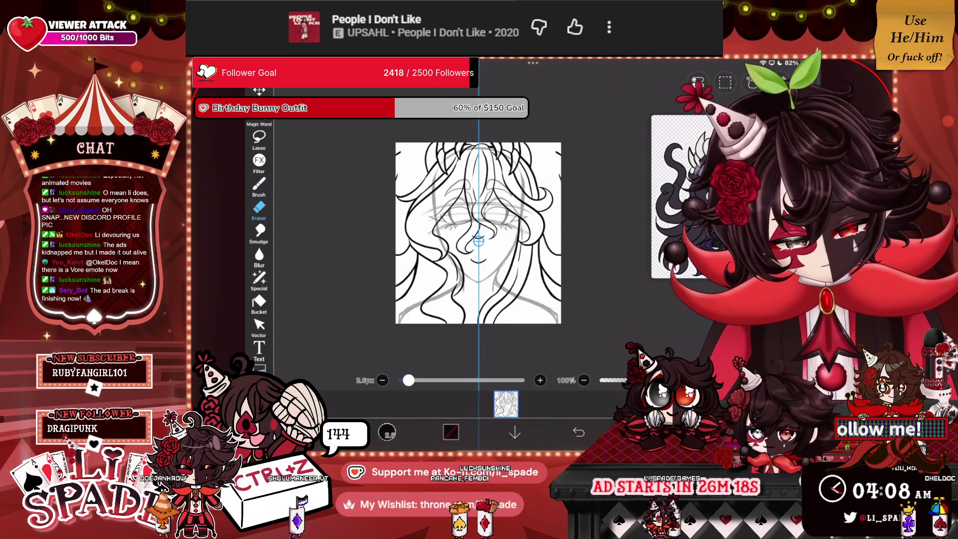
{"action": "key", "text": "b"}
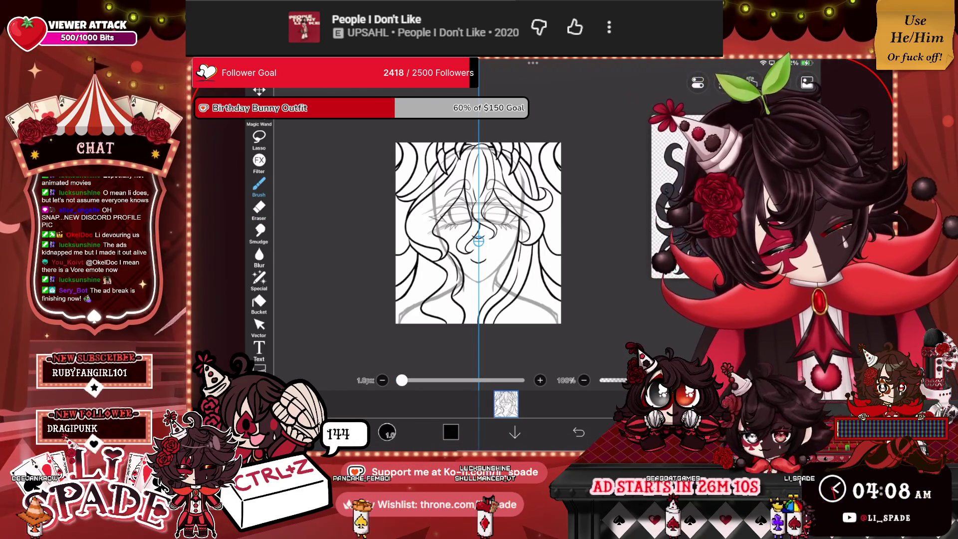
{"action": "scroll", "coordinate": [478, 232], "scroll_direction": "up", "scroll_amount": 5}
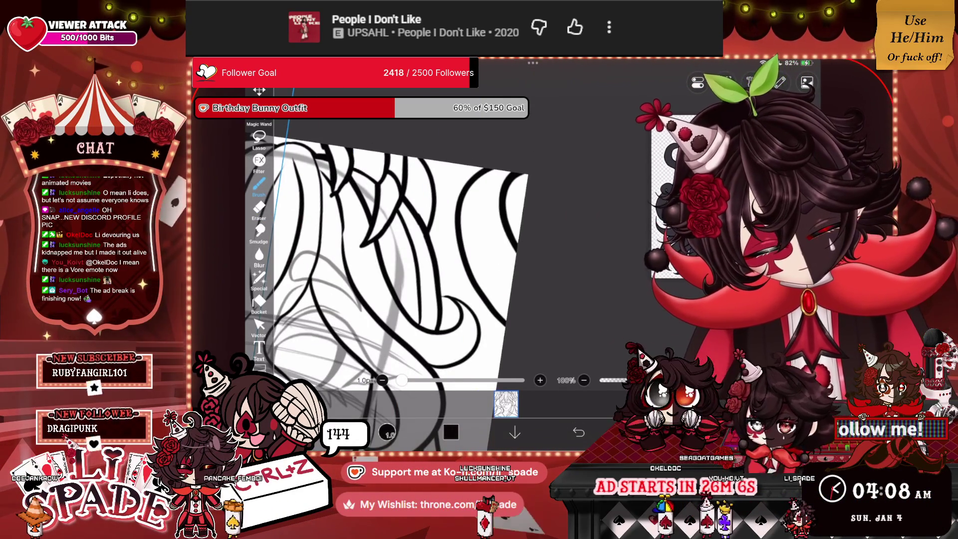
{"action": "scroll", "coordinate": [409, 259], "scroll_direction": "down", "scroll_amount": 5}
{"action": "scroll", "coordinate": [409, 276], "scroll_direction": "down", "scroll_amount": 5}
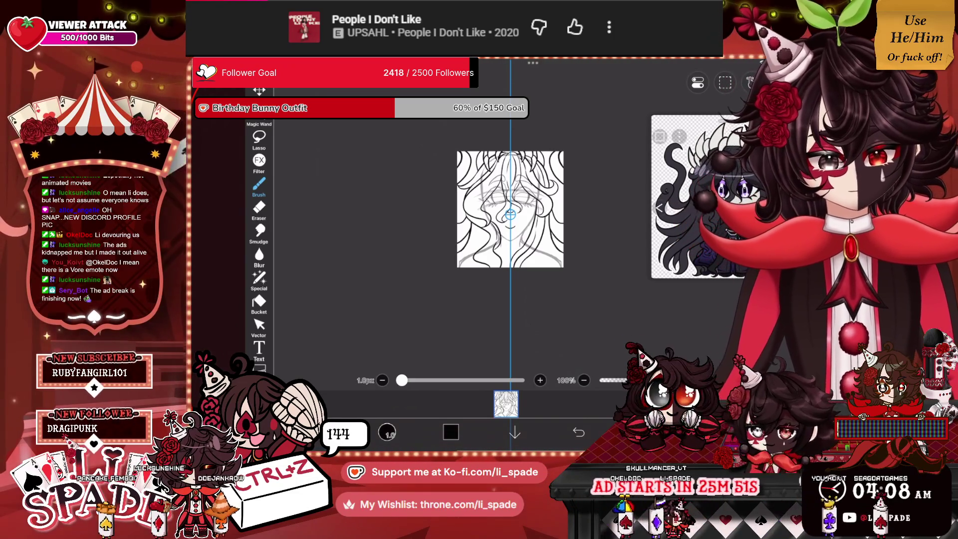
{"action": "scroll", "coordinate": [509, 209], "scroll_direction": "up", "scroll_amount": 2}
{"action": "scroll", "coordinate": [510, 209], "scroll_direction": "up", "scroll_amount": 4}
{"action": "scroll", "coordinate": [510, 209], "scroll_direction": "up", "scroll_amount": 3}
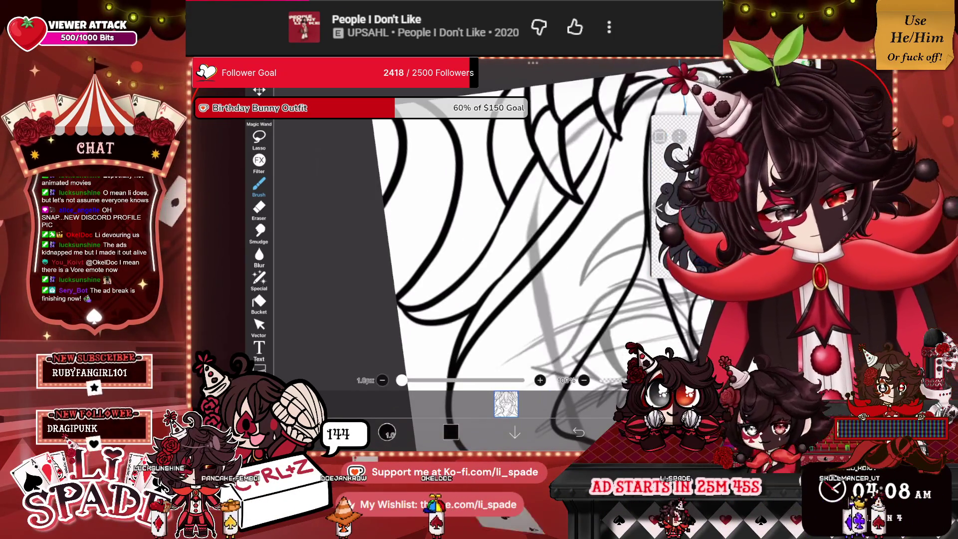
Step: Undo the latest brush stroke and review the remaining inked hair
{"action": "left_click", "coordinate": [579, 431]}
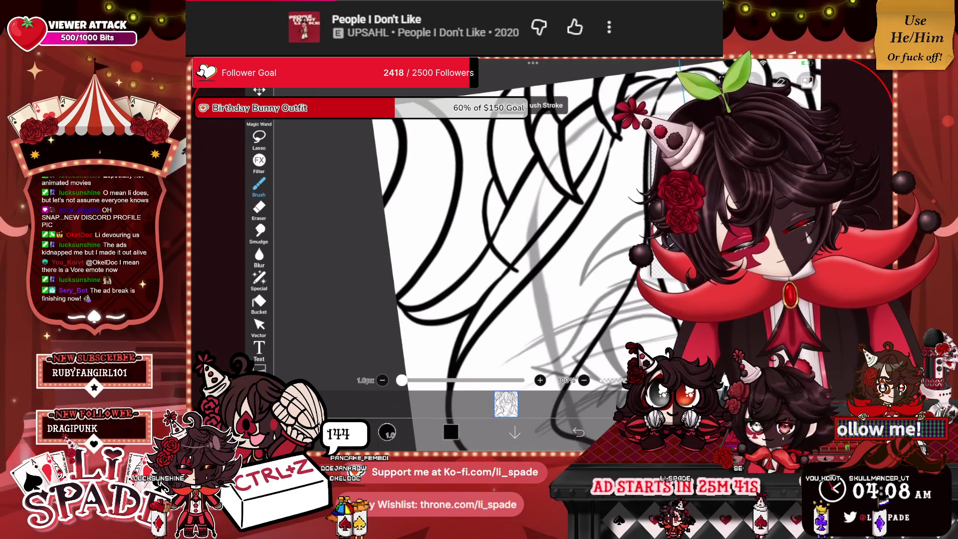
{"action": "scroll", "coordinate": [573, 269], "scroll_direction": "down", "scroll_amount": 5}
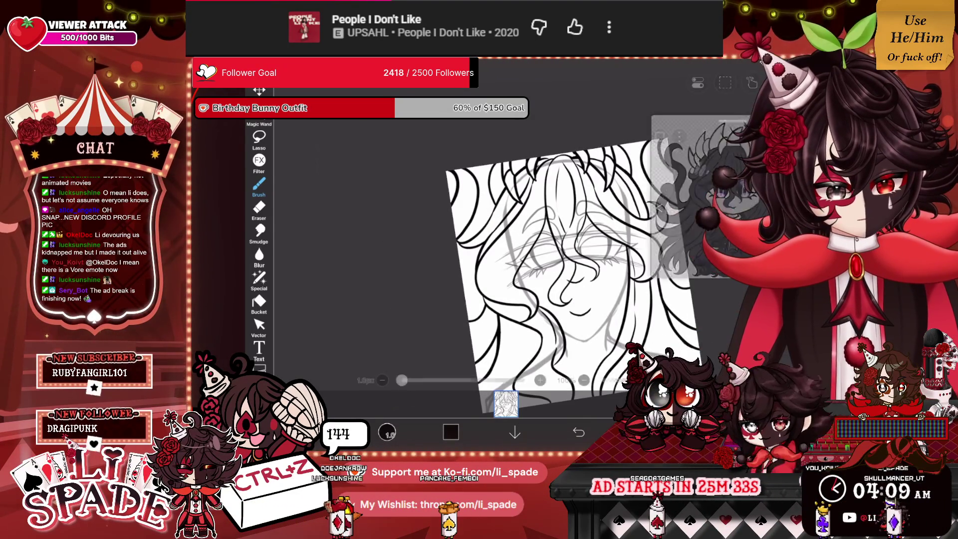
{"action": "scroll", "coordinate": [498, 249], "scroll_direction": "up", "scroll_amount": 5}
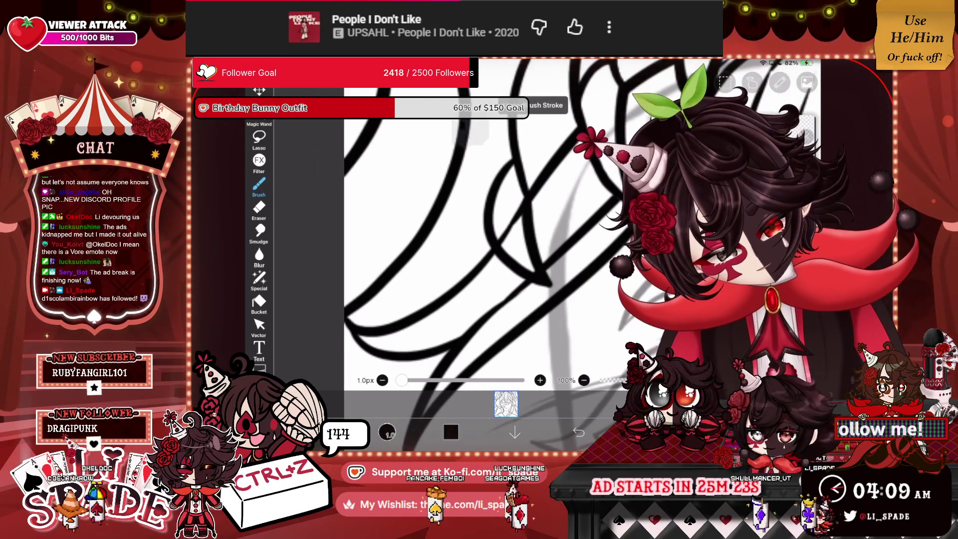
{"action": "scroll", "coordinate": [498, 239], "scroll_direction": "down", "scroll_amount": 5}
{"action": "scroll", "coordinate": [499, 239], "scroll_direction": "up", "scroll_amount": 5}
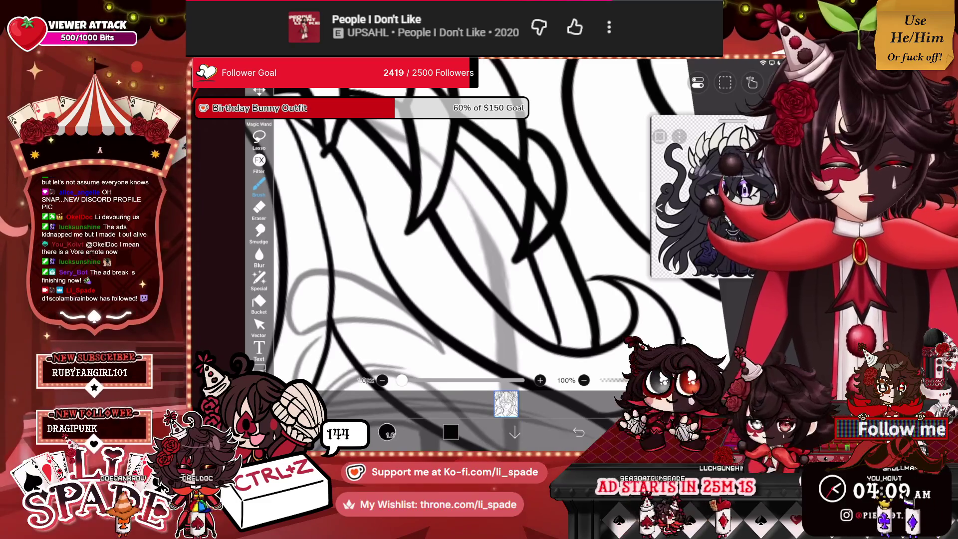
{"action": "scroll", "coordinate": [481, 269], "scroll_direction": "down", "scroll_amount": 5}
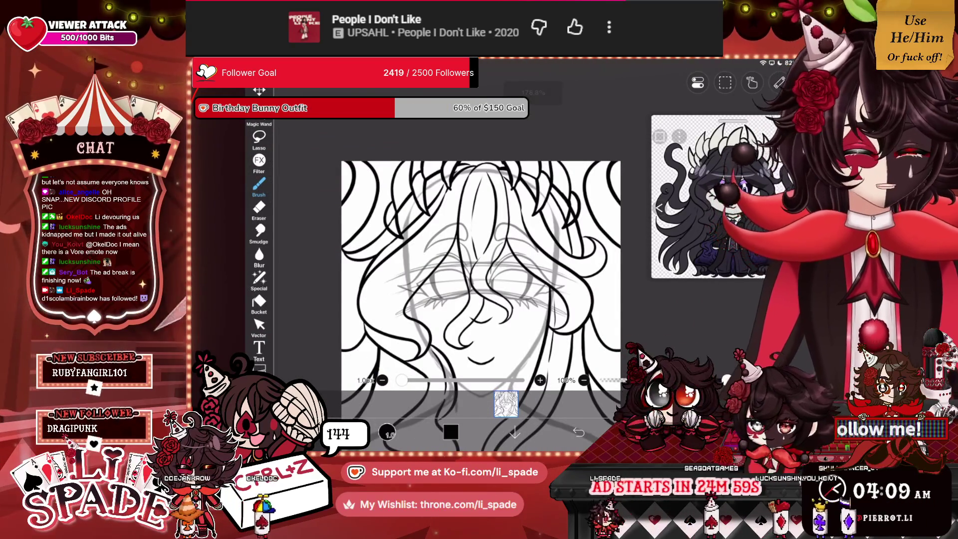
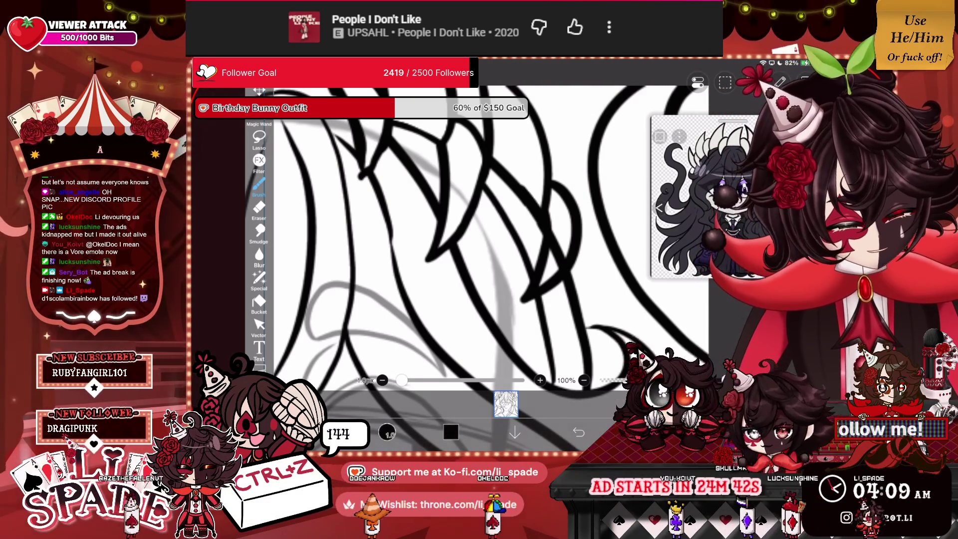
Step: Zoom in and out over the closed-eyed face line art to look it over
{"action": "scroll", "coordinate": [474, 250], "scroll_direction": "down", "scroll_amount": 3}
{"action": "scroll", "coordinate": [474, 249], "scroll_direction": "up", "scroll_amount": 3}
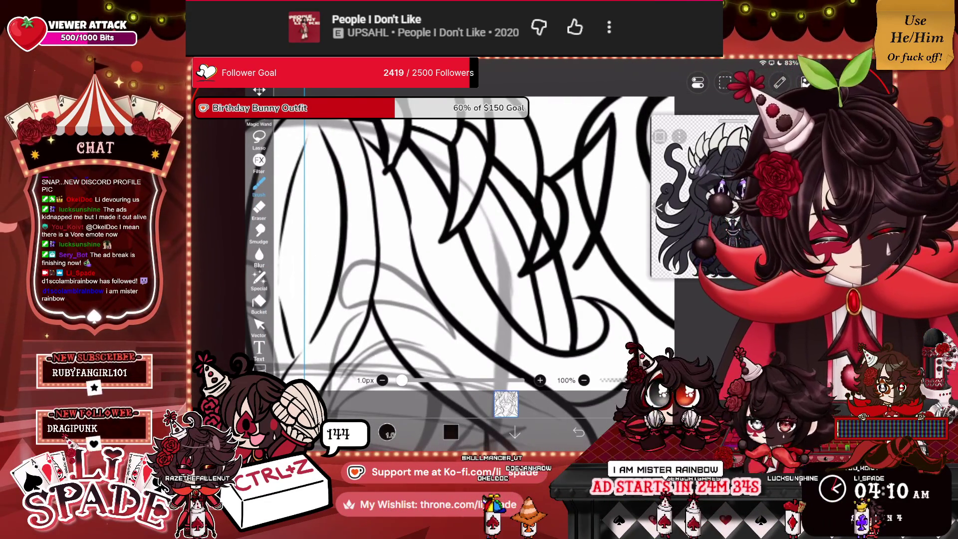
{"action": "scroll", "coordinate": [466, 269], "scroll_direction": "down", "scroll_amount": 5}
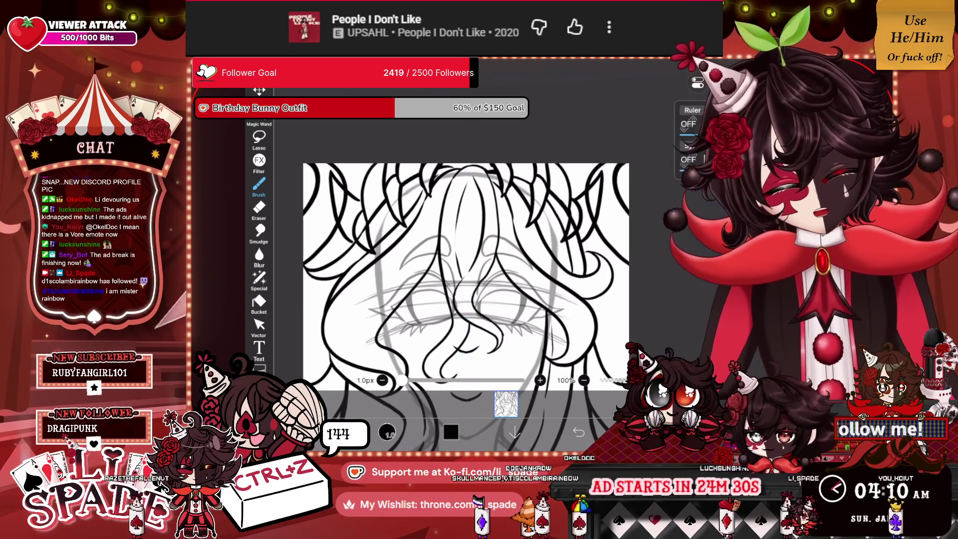
{"action": "scroll", "coordinate": [467, 269], "scroll_direction": "up", "scroll_amount": 5}
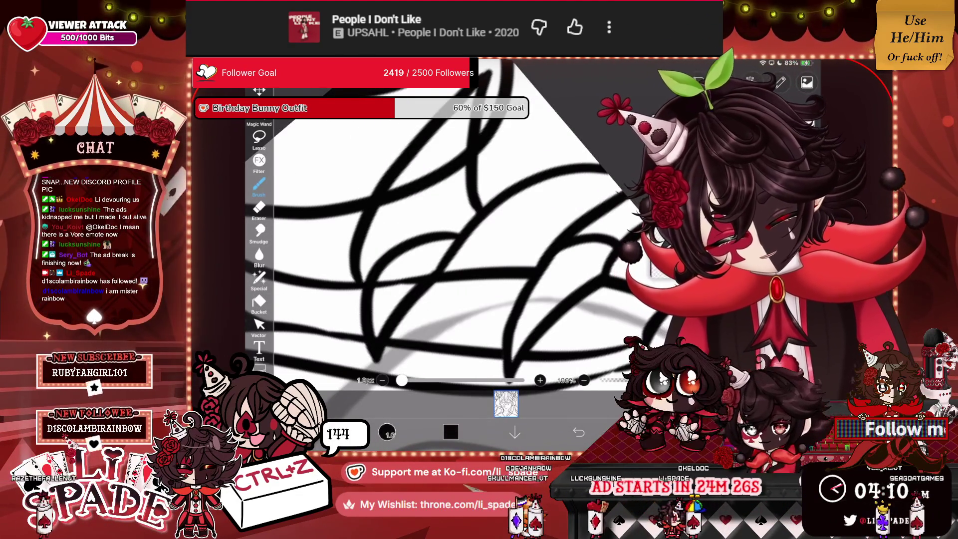
{"action": "scroll", "coordinate": [514, 216], "scroll_direction": "down", "scroll_amount": 5}
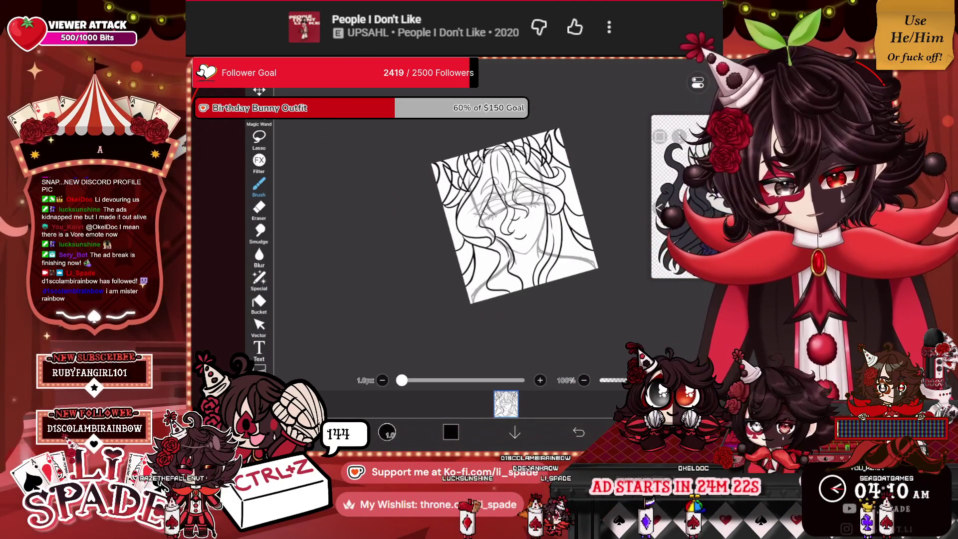
{"action": "scroll", "coordinate": [449, 250], "scroll_direction": "up", "scroll_amount": 5}
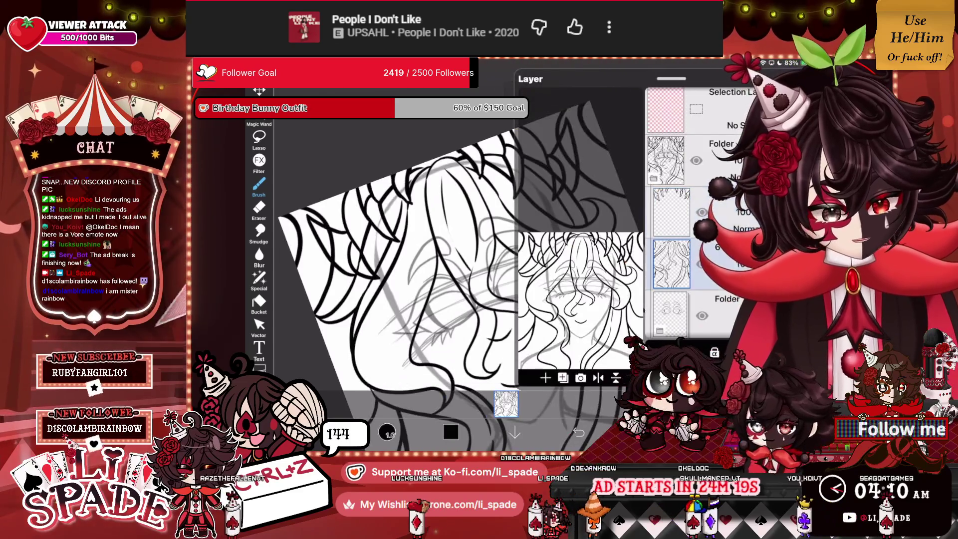
{"action": "scroll", "coordinate": [449, 249], "scroll_direction": "up", "scroll_amount": 5}
Step: Switch to the 2.6px Eraser while reviewing the whole face
{"action": "key", "text": "e"}
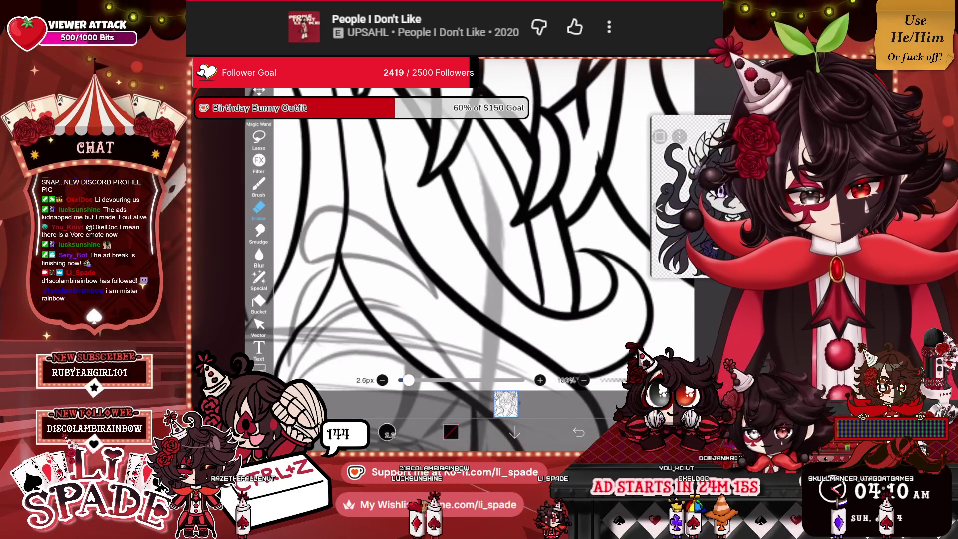
{"action": "scroll", "coordinate": [474, 250], "scroll_direction": "down", "scroll_amount": 5}
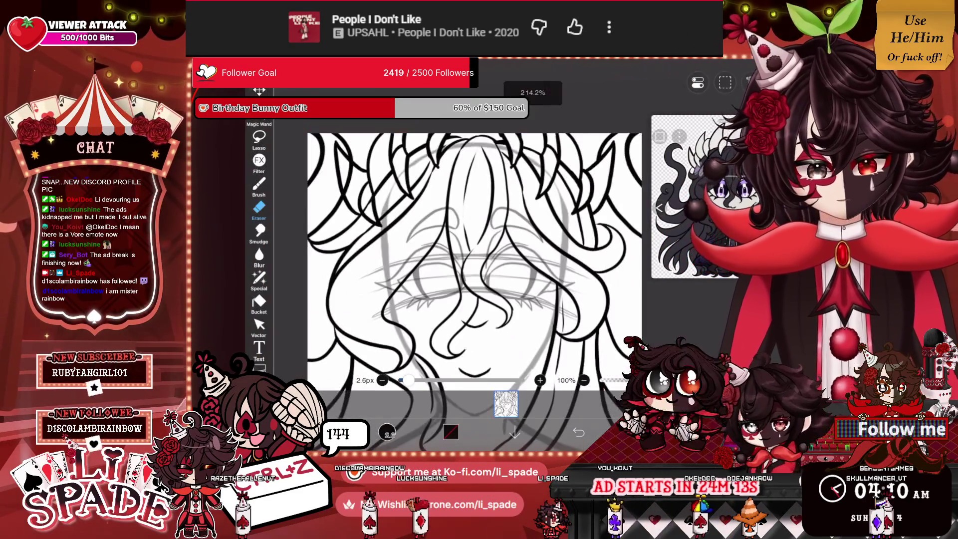
{"action": "scroll", "coordinate": [474, 250], "scroll_direction": "up", "scroll_amount": 5}
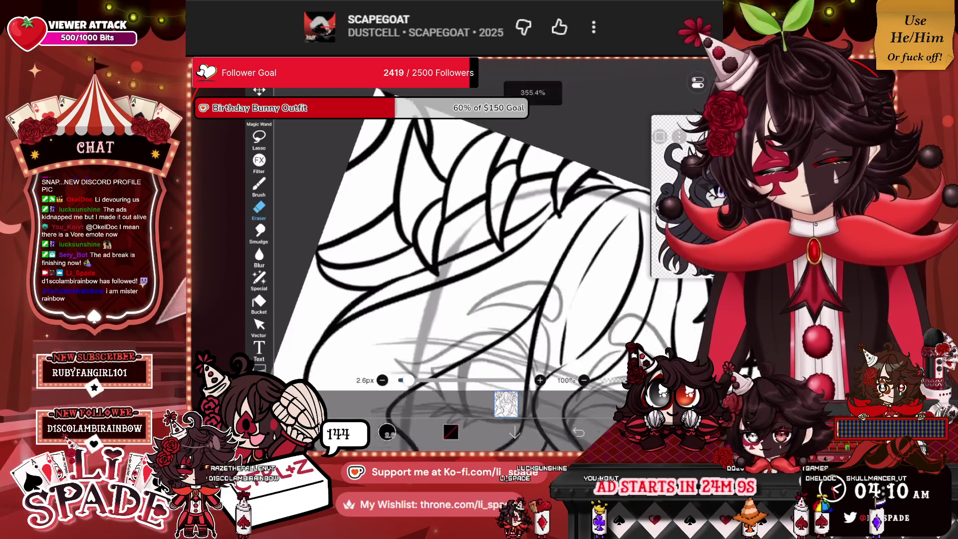
{"action": "scroll", "coordinate": [524, 225], "scroll_direction": "down", "scroll_amount": 5}
{"action": "scroll", "coordinate": [498, 209], "scroll_direction": "up", "scroll_amount": 4}
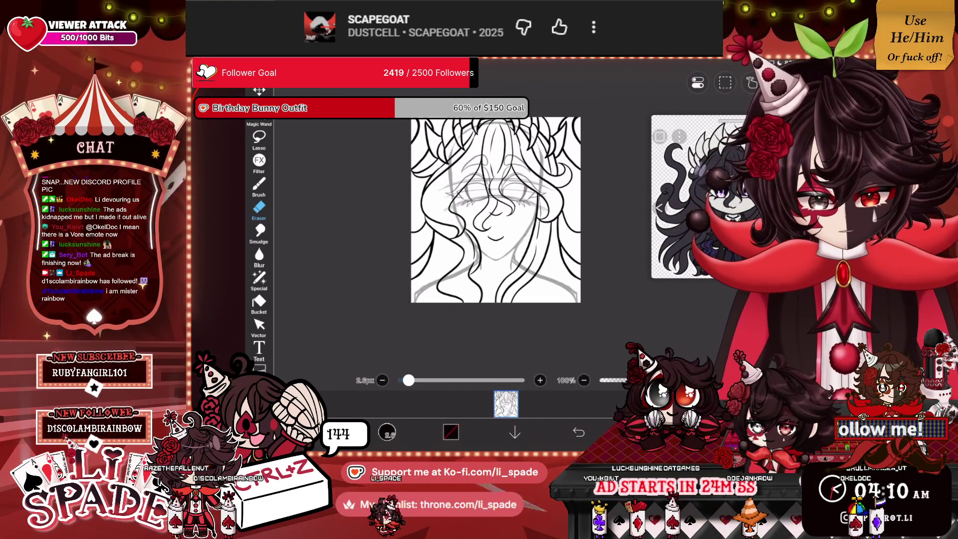
{"action": "scroll", "coordinate": [496, 209], "scroll_direction": "down", "scroll_amount": 3}
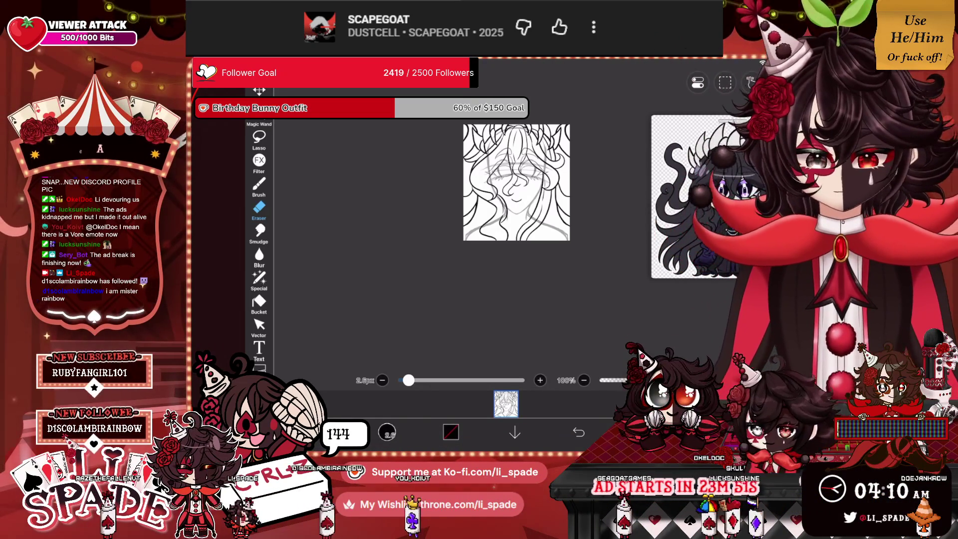
{"action": "scroll", "coordinate": [509, 216], "scroll_direction": "up", "scroll_amount": 2}
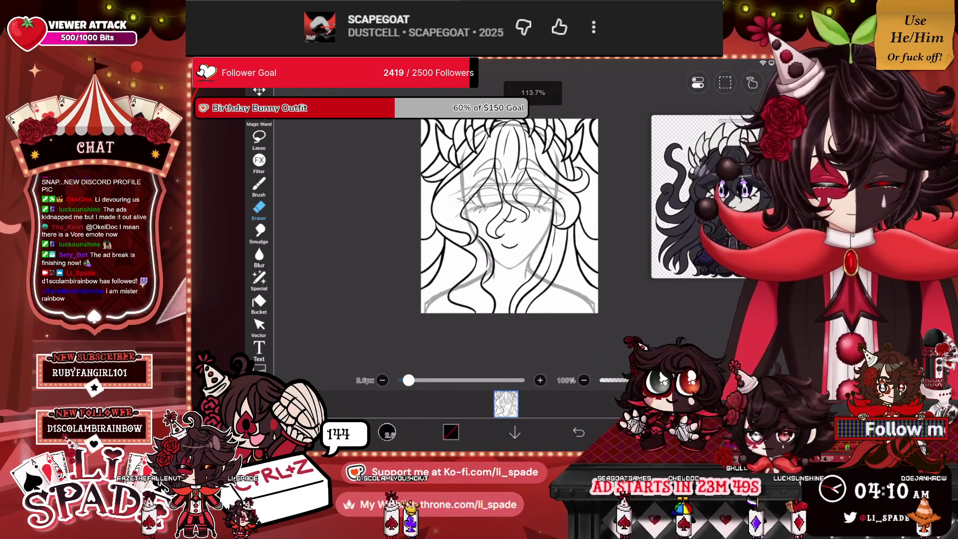
Step: On the lowest layer above Background, draw jawline strokes below the mouth, undoing the extra chin stroke
{"action": "left_click", "coordinate": [706, 432]}
{"action": "scroll", "coordinate": [718, 209], "scroll_direction": "down", "scroll_amount": 3}
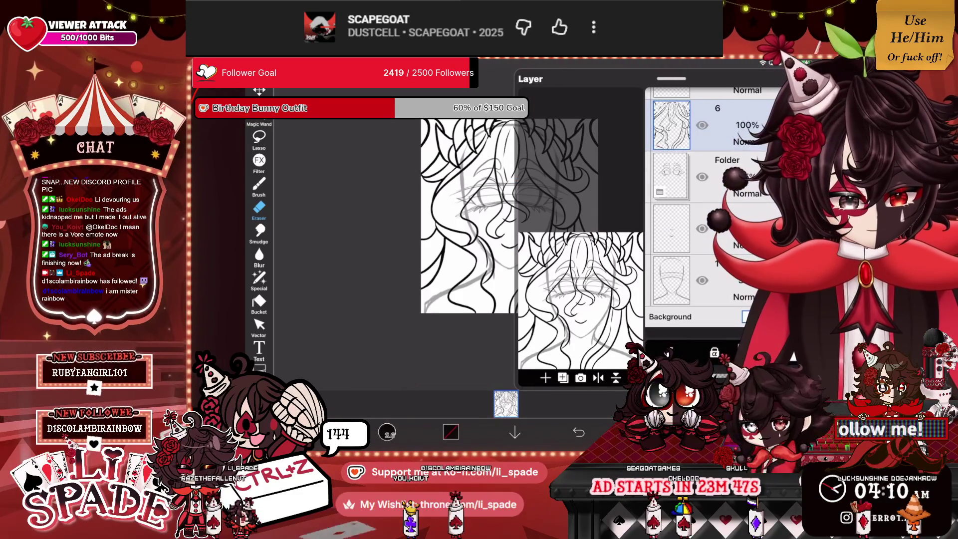
{"action": "left_click", "coordinate": [671, 291]}
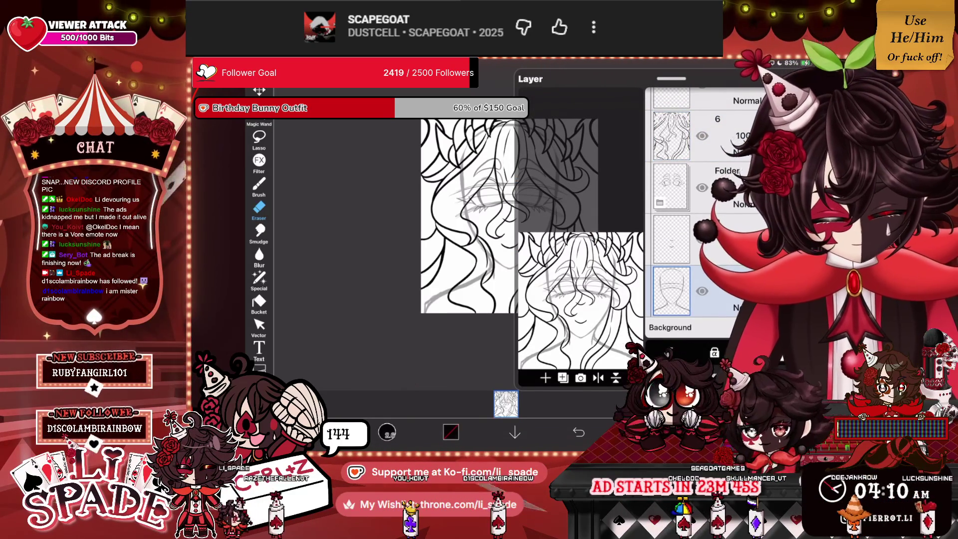
{"action": "left_click", "coordinate": [705, 432]}
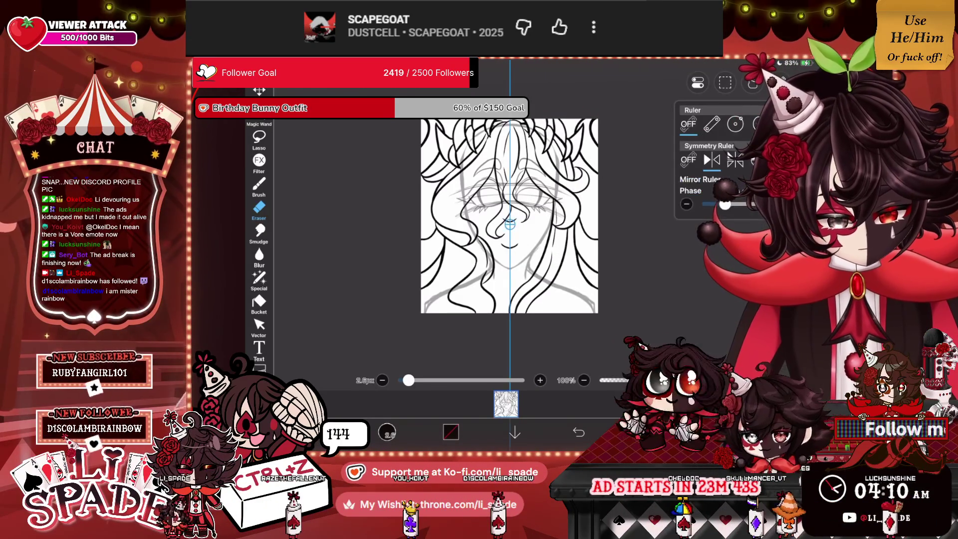
{"action": "scroll", "coordinate": [508, 239], "scroll_direction": "up", "scroll_amount": 5}
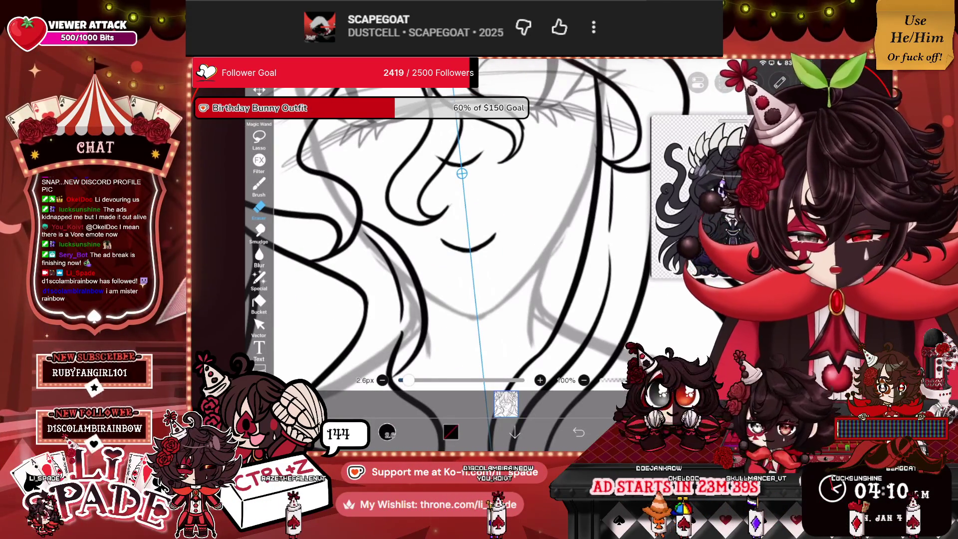
{"action": "mouse_move", "coordinate": [424, 294]}
{"action": "left_mouse_down"}
{"action": "mouse_move", "coordinate": [459, 311]}
{"action": "mouse_move", "coordinate": [521, 284]}
{"action": "left_mouse_up"}
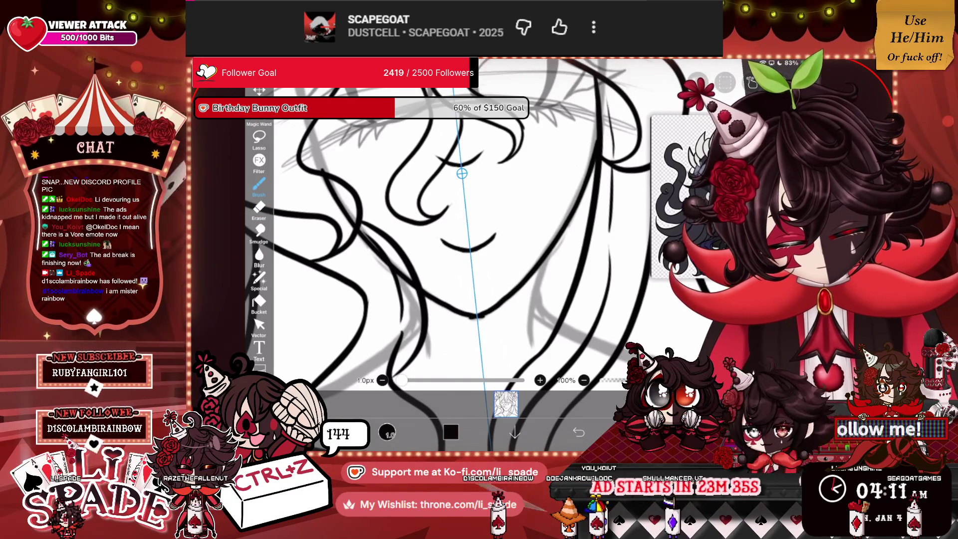
{"action": "key", "text": "ctrl+z"}
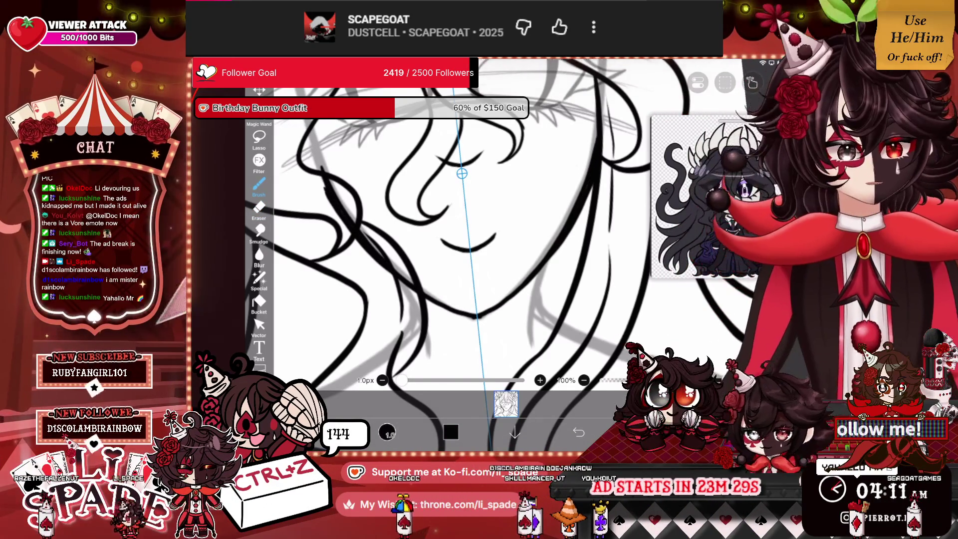
Step: Switch to a larger Eraser and zoom over the jaw area
{"action": "scroll", "coordinate": [461, 173], "scroll_direction": "up", "scroll_amount": 5}
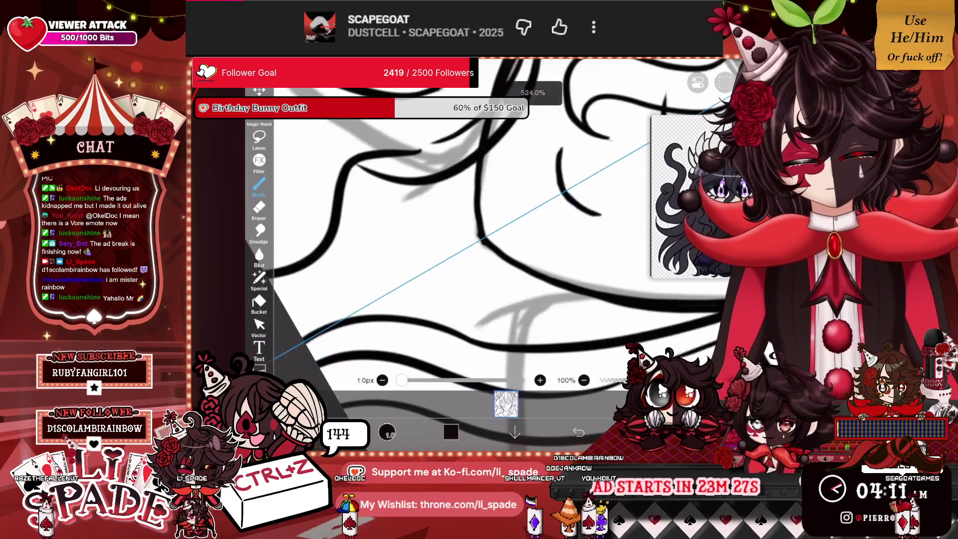
{"action": "key", "text": "e"}
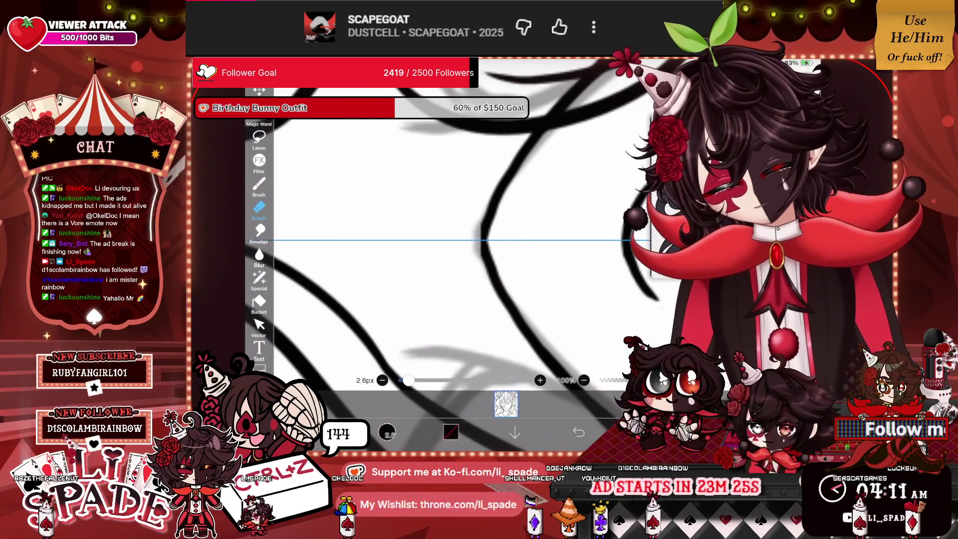
{"action": "scroll", "coordinate": [489, 193], "scroll_direction": "down", "scroll_amount": 5}
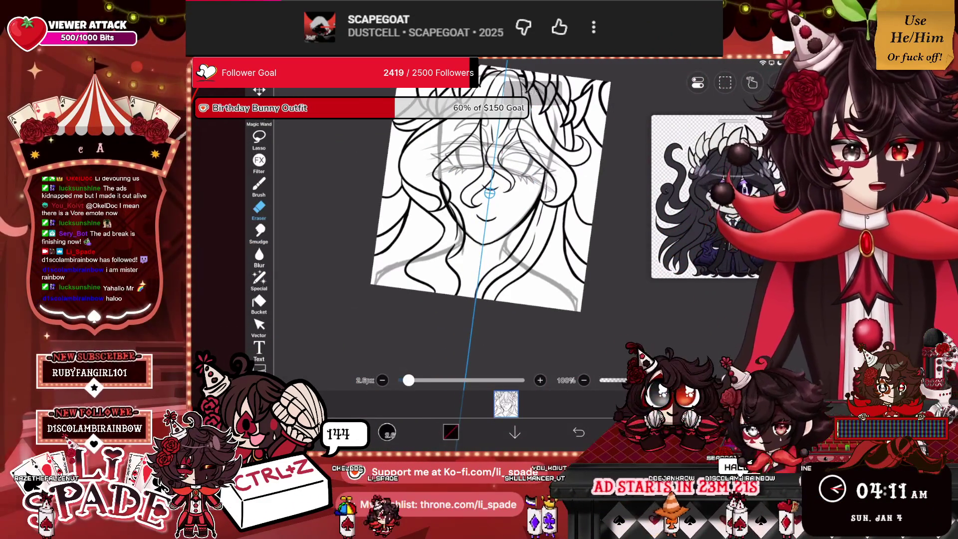
{"action": "scroll", "coordinate": [490, 192], "scroll_direction": "up", "scroll_amount": 3}
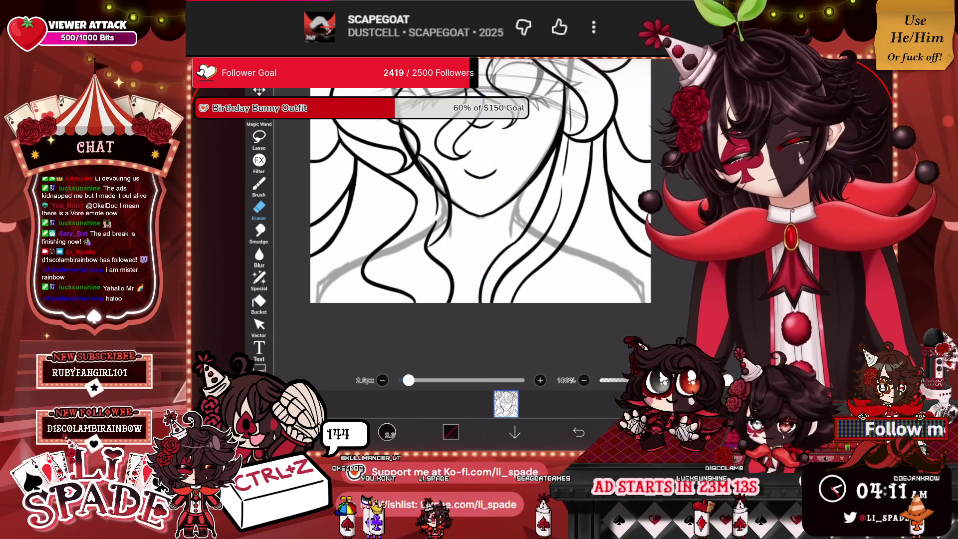
{"action": "scroll", "coordinate": [464, 235], "scroll_direction": "up", "scroll_amount": 3}
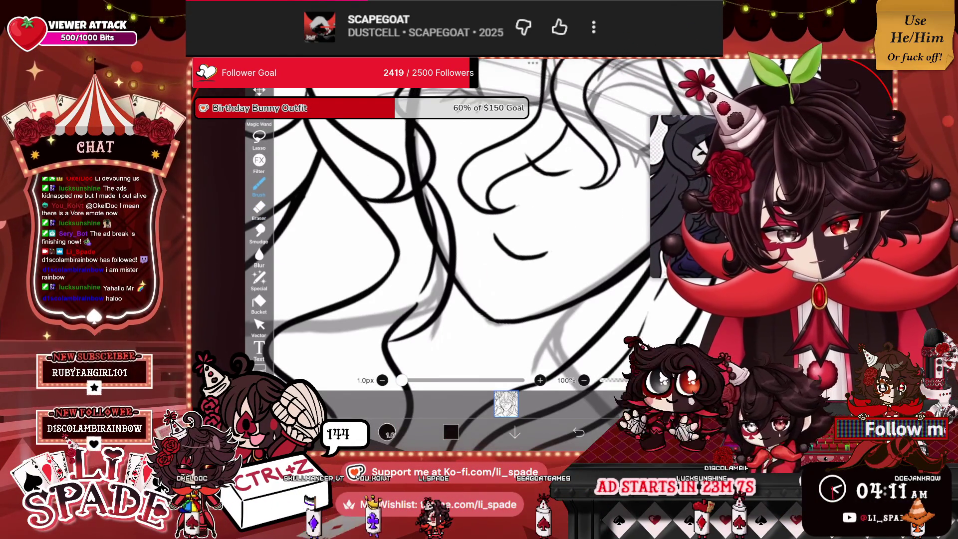
{"action": "scroll", "coordinate": [464, 234], "scroll_direction": "down", "scroll_amount": 3}
{"action": "scroll", "coordinate": [499, 199], "scroll_direction": "up", "scroll_amount": 3}
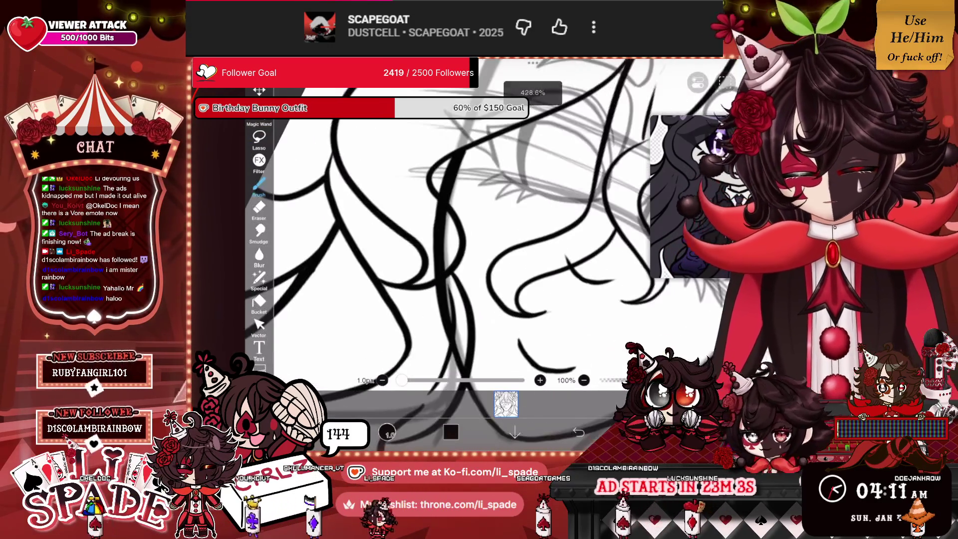
{"action": "left_click", "coordinate": [259, 206]}
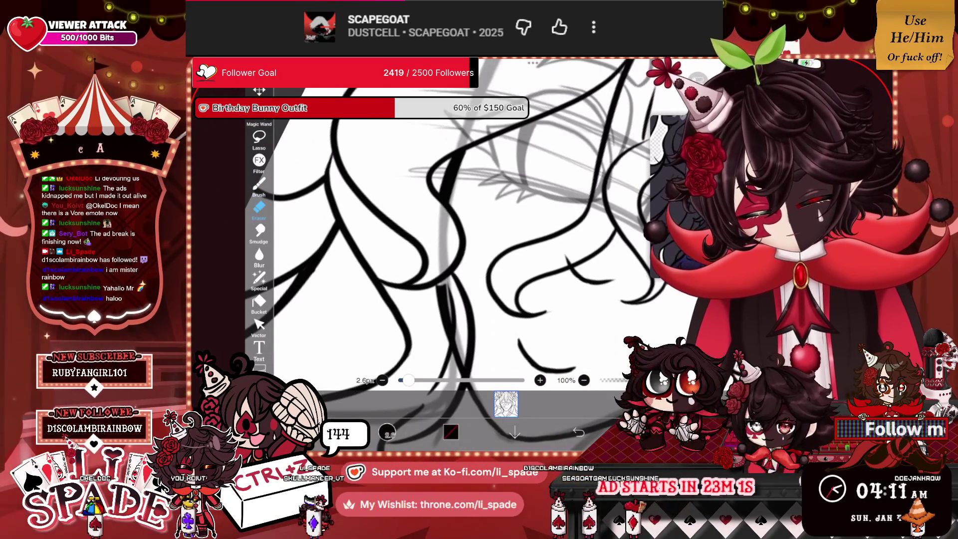
{"action": "scroll", "coordinate": [464, 225], "scroll_direction": "down", "scroll_amount": 3}
{"action": "scroll", "coordinate": [499, 225], "scroll_direction": "down", "scroll_amount": 5}
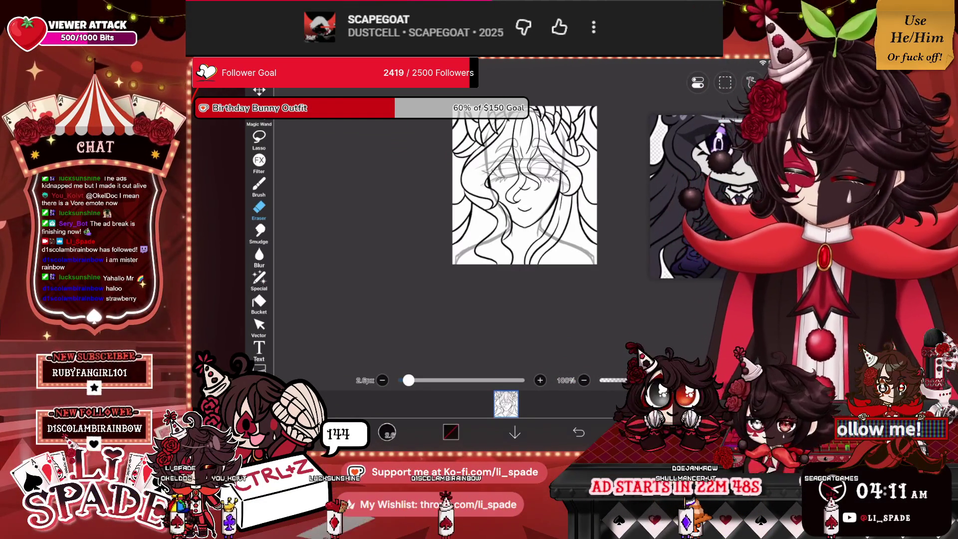
Step: Make the layer just above the Background the active layer
{"action": "scroll", "coordinate": [524, 184], "scroll_direction": "up", "scroll_amount": 5}
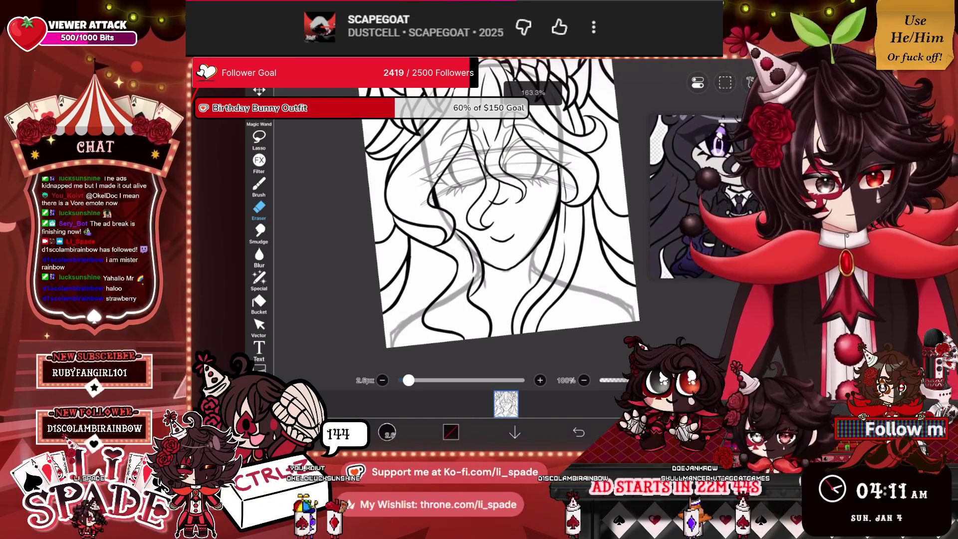
{"action": "scroll", "coordinate": [504, 209], "scroll_direction": "down", "scroll_amount": 1}
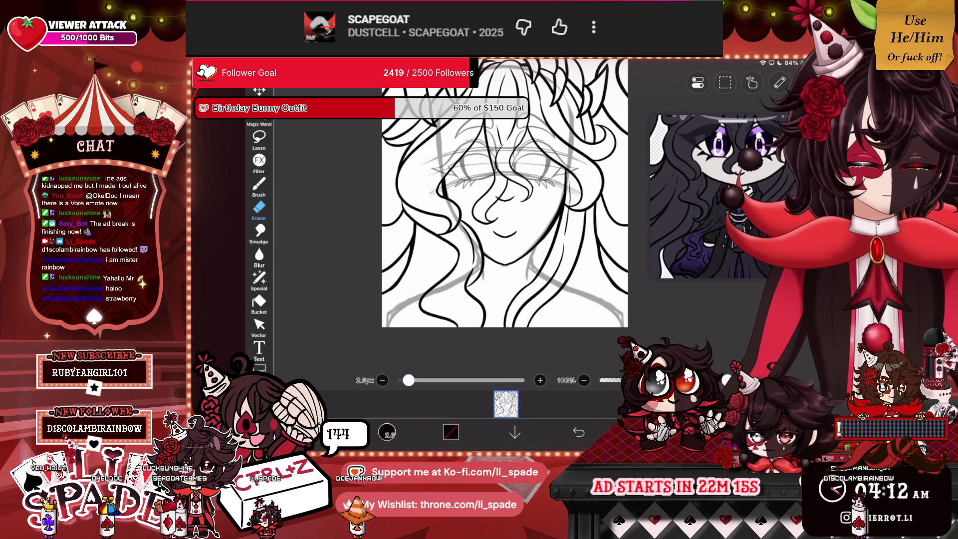
{"action": "left_click", "coordinate": [697, 82]}
{"action": "left_click", "coordinate": [671, 291]}
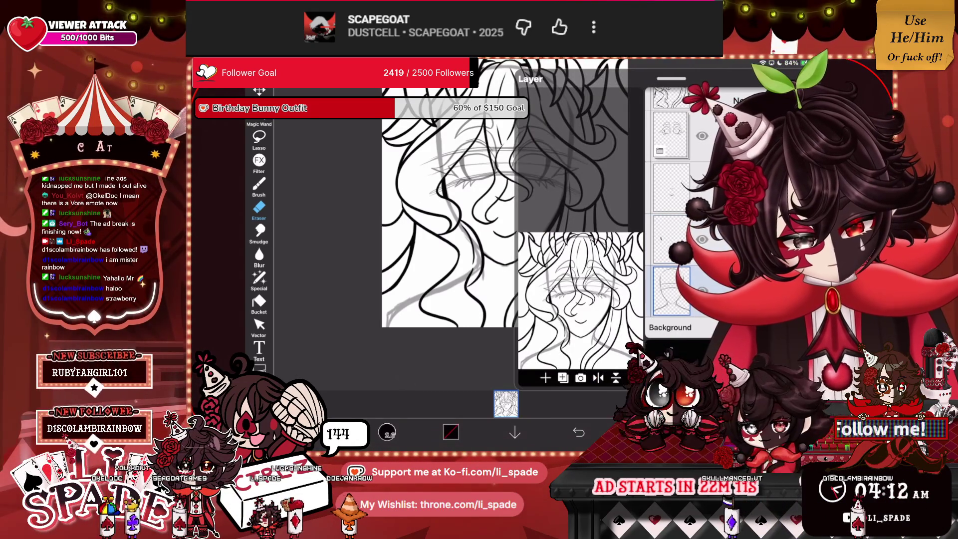
{"action": "left_click", "coordinate": [697, 82]}
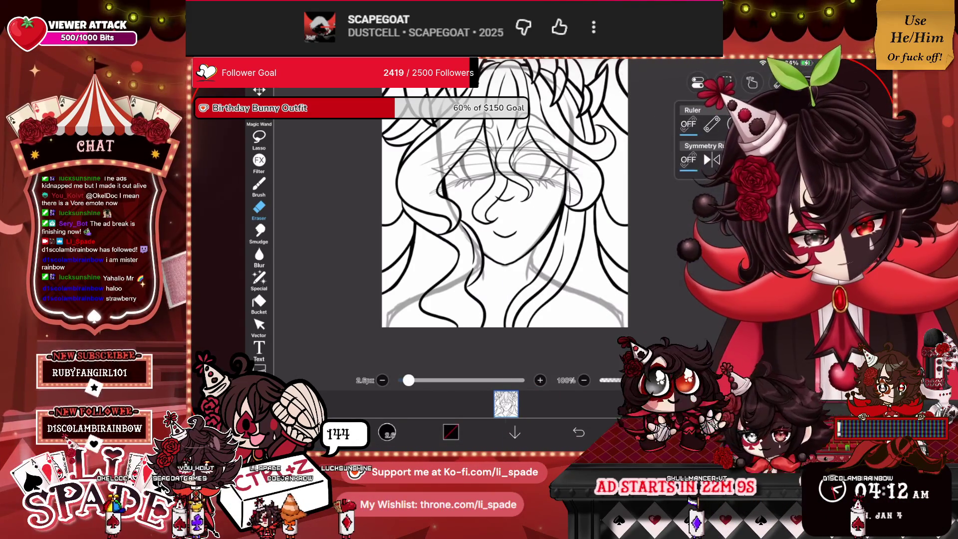
Step: With a black 1.0px brush, draw two collar strokes under the chin
{"action": "scroll", "coordinate": [505, 209], "scroll_direction": "up", "scroll_amount": 5}
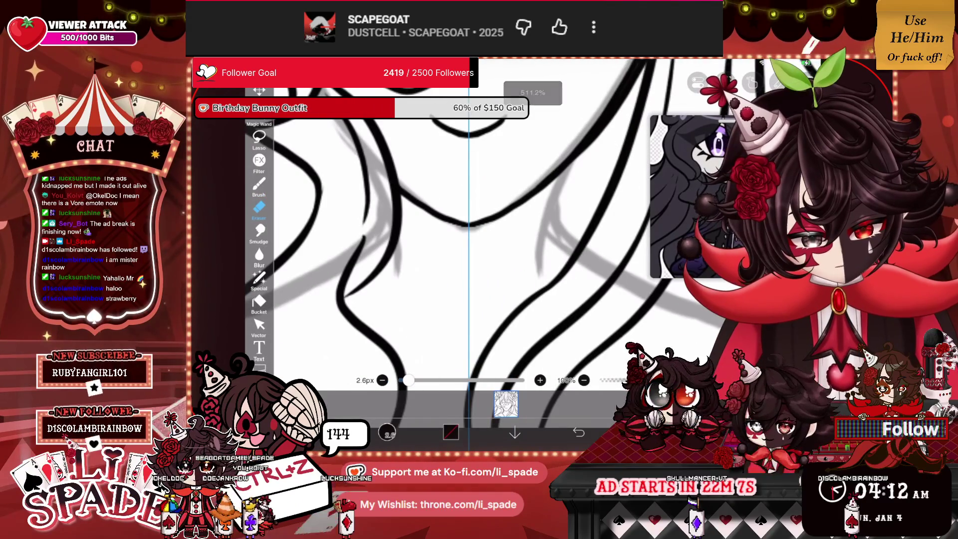
{"action": "left_click", "coordinate": [259, 185]}
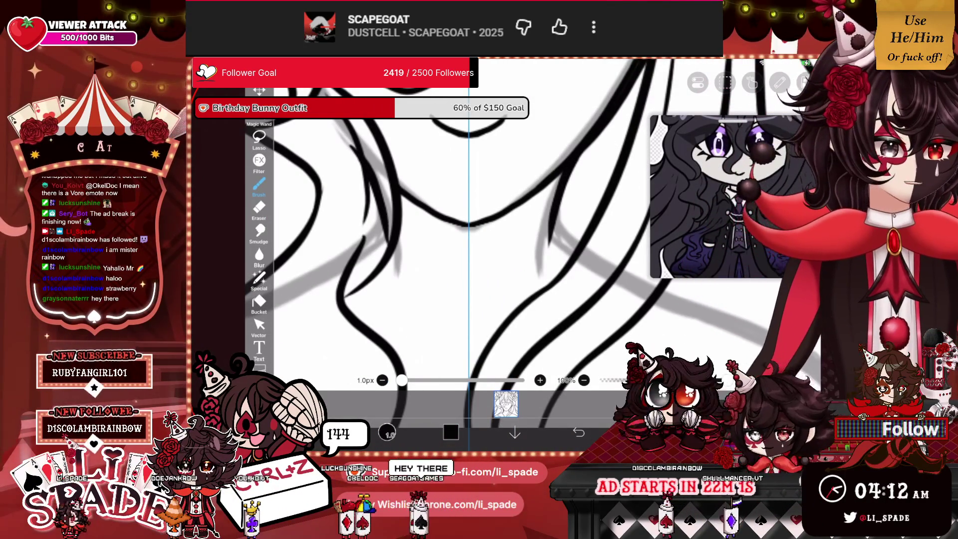
{"action": "scroll", "coordinate": [541, 209], "scroll_direction": "down", "scroll_amount": 5}
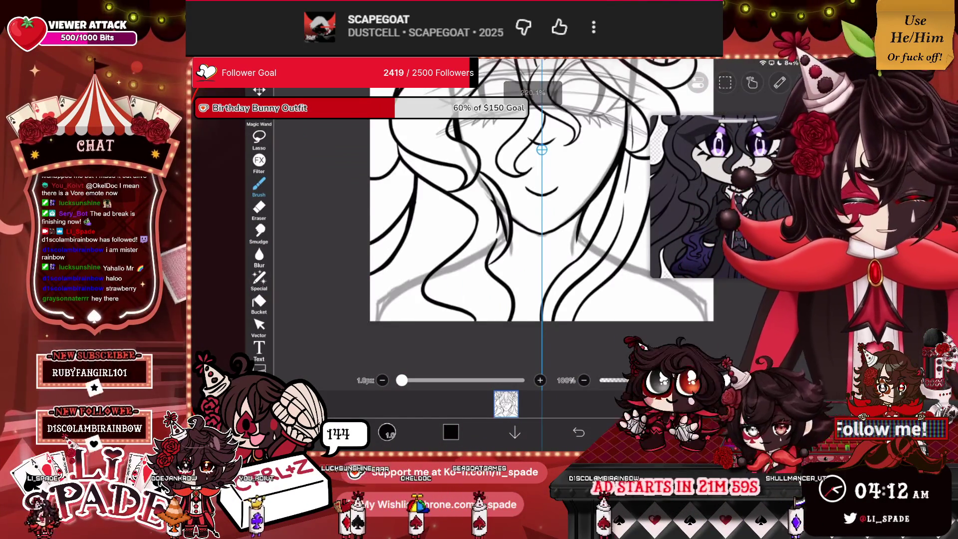
{"action": "scroll", "coordinate": [541, 149], "scroll_direction": "up", "scroll_amount": 3}
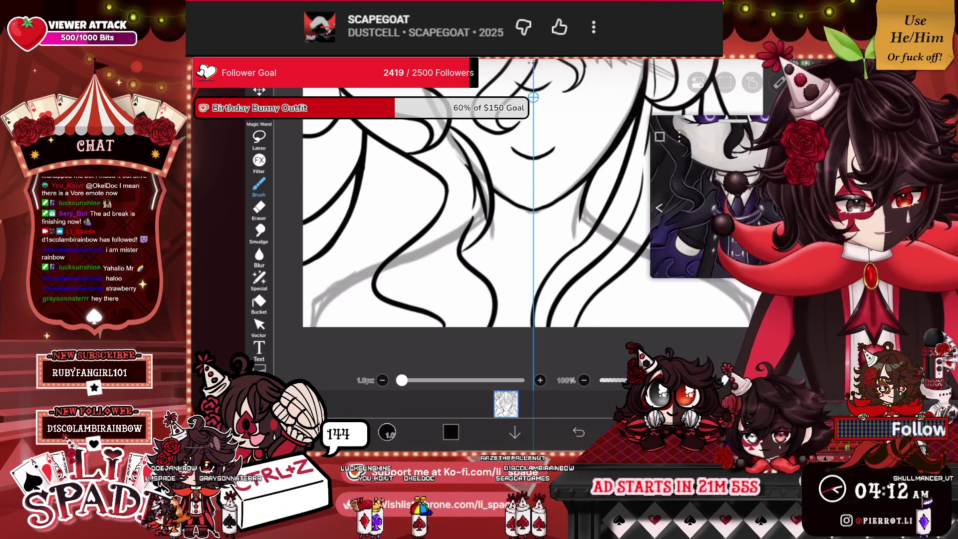
{"action": "scroll", "coordinate": [542, 70], "scroll_direction": "up", "scroll_amount": 2}
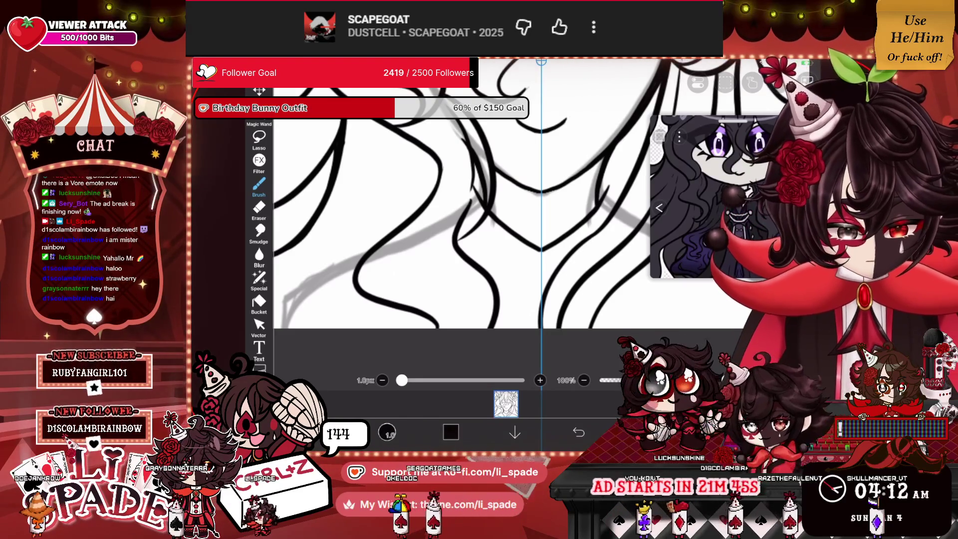
{"action": "left_click_drag", "start_coordinate": [531, 257], "coordinate": [520, 289]}
{"action": "left_click_drag", "start_coordinate": [543, 256], "coordinate": [562, 289]}
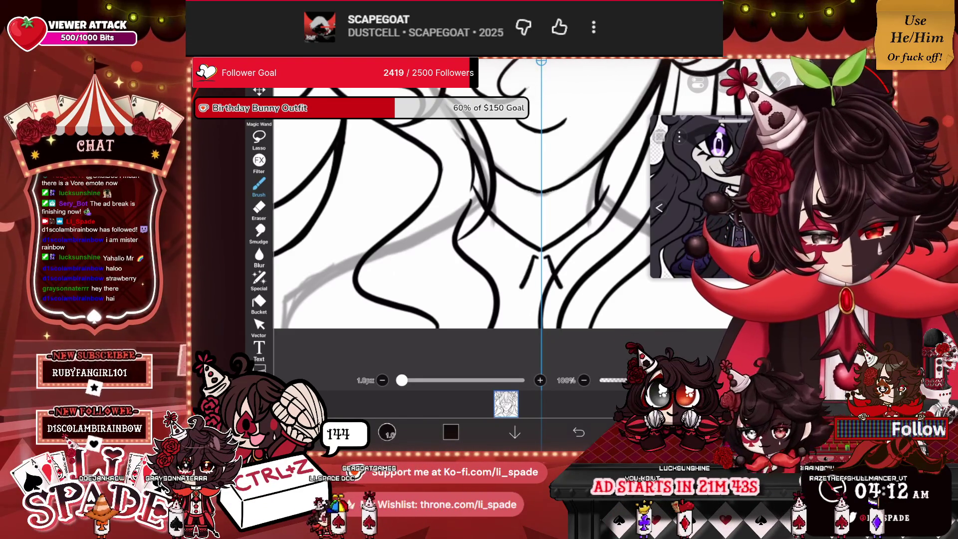
Step: Draw collar lines on both sides of the neck and the tie knot at the centre
{"action": "left_click_drag", "start_coordinate": [463, 232], "coordinate": [504, 261]}
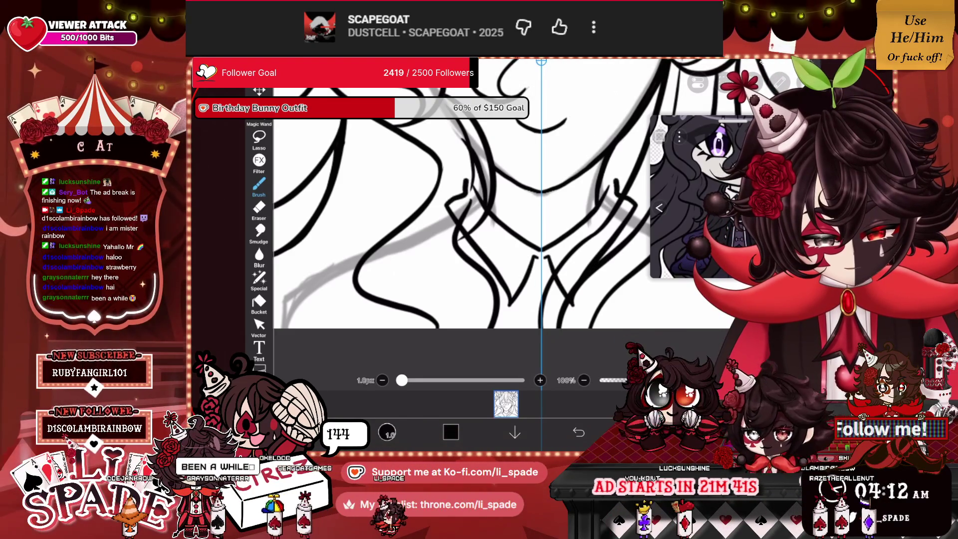
{"action": "left_click_drag", "start_coordinate": [448, 204], "coordinate": [469, 197]}
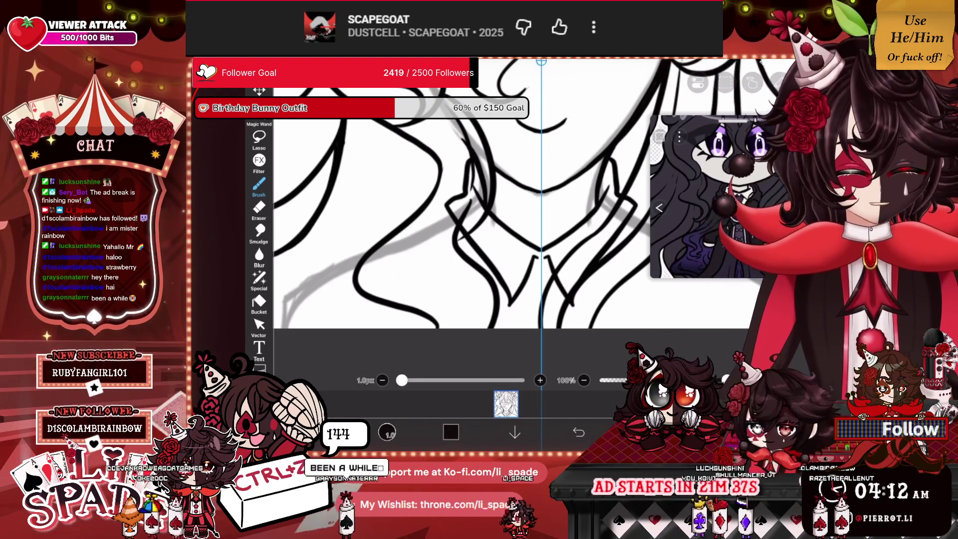
{"action": "scroll", "coordinate": [499, 210], "scroll_direction": "up", "scroll_amount": 3}
{"action": "left_click_drag", "start_coordinate": [514, 187], "coordinate": [498, 234]}
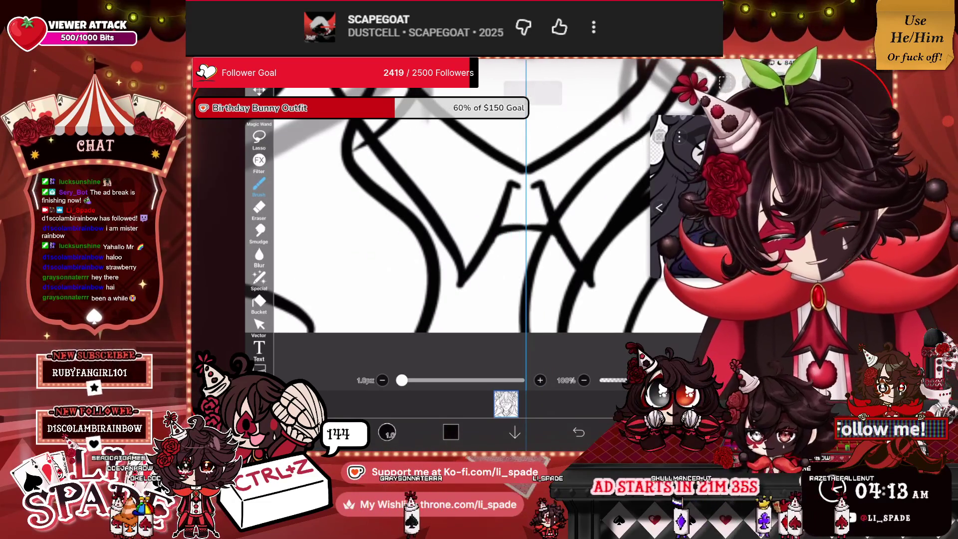
{"action": "left_click_drag", "start_coordinate": [544, 210], "coordinate": [514, 292]}
{"action": "left_click_drag", "start_coordinate": [514, 183], "coordinate": [523, 222]}
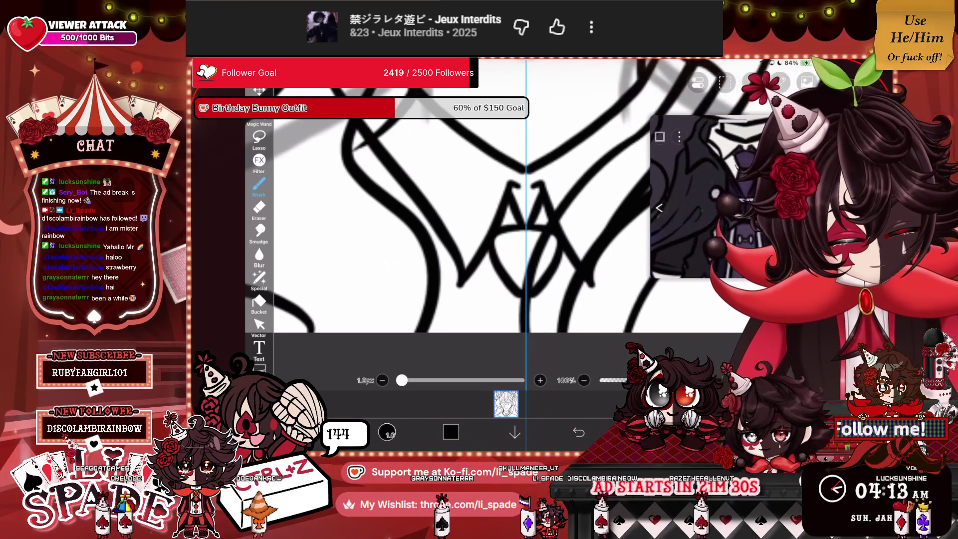
Step: Inspect the collar up close and undo the stray brush stroke
{"action": "scroll", "coordinate": [464, 210], "scroll_direction": "down", "scroll_amount": 2}
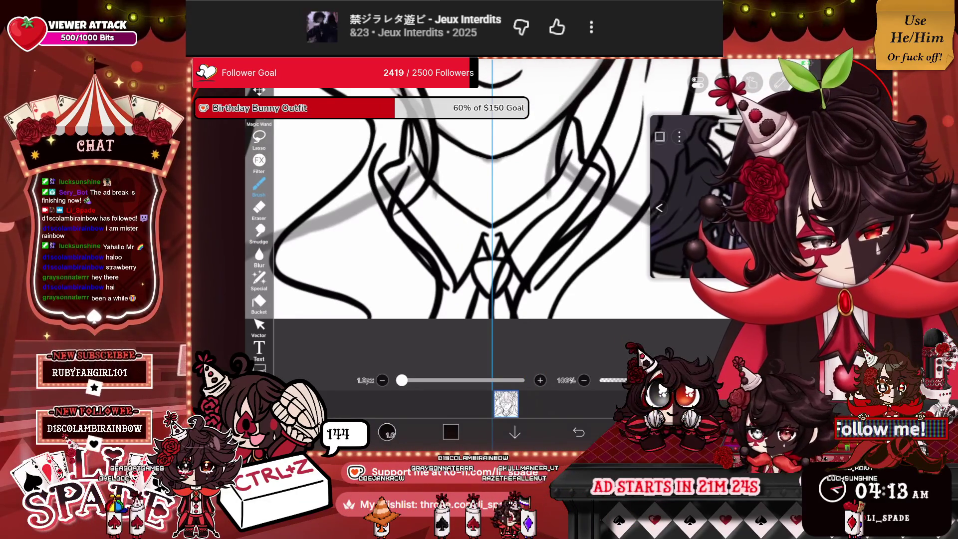
{"action": "scroll", "coordinate": [463, 199], "scroll_direction": "down", "scroll_amount": 2}
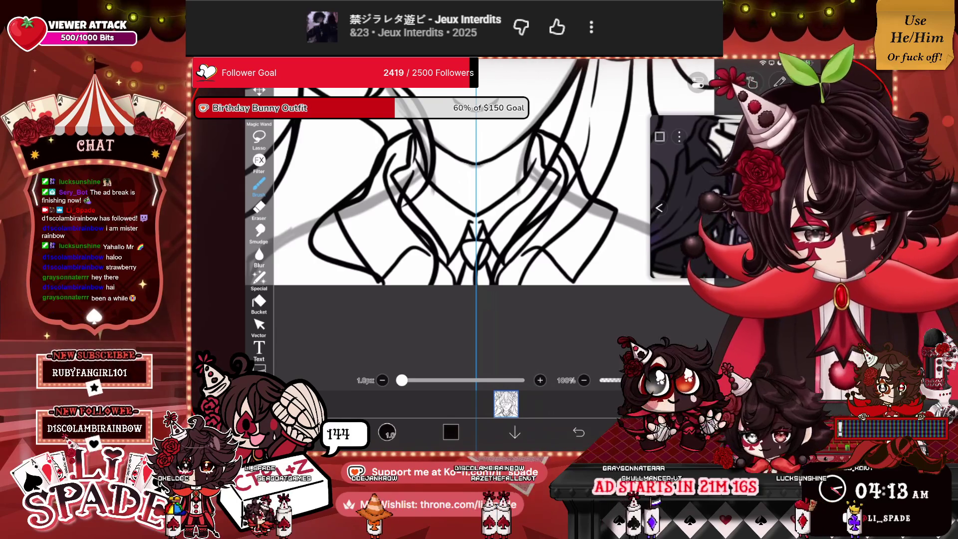
{"action": "scroll", "coordinate": [479, 210], "scroll_direction": "up", "scroll_amount": 3}
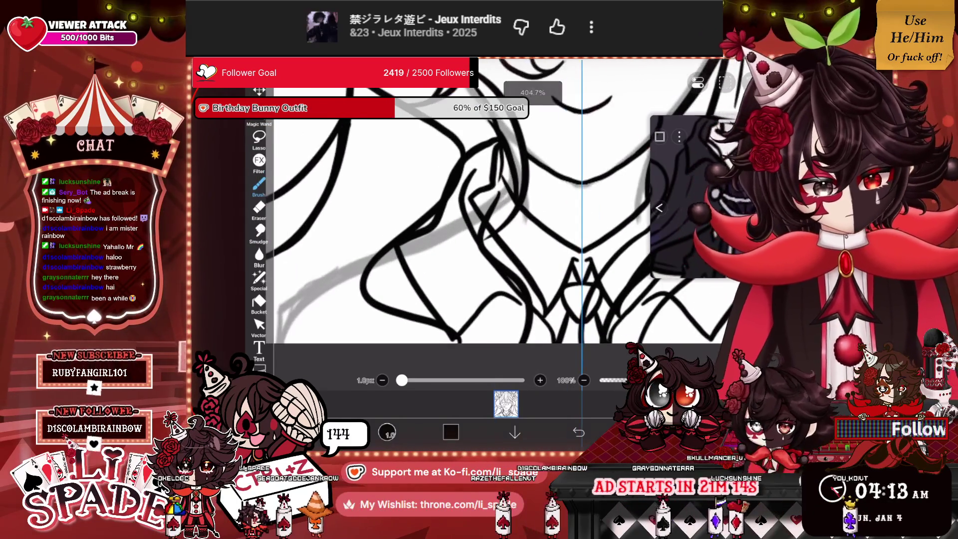
{"action": "scroll", "coordinate": [479, 224], "scroll_direction": "up", "scroll_amount": 2}
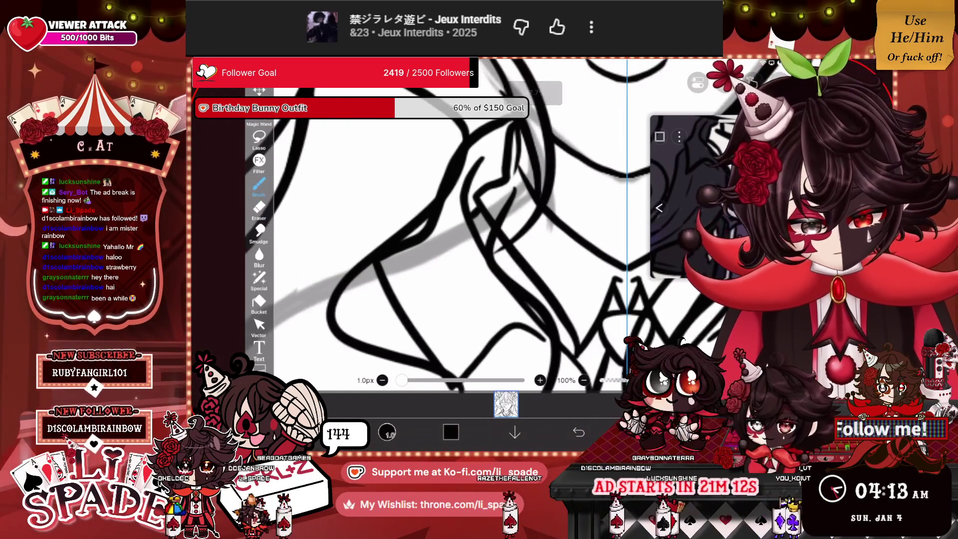
{"action": "scroll", "coordinate": [508, 200], "scroll_direction": "down", "scroll_amount": 3}
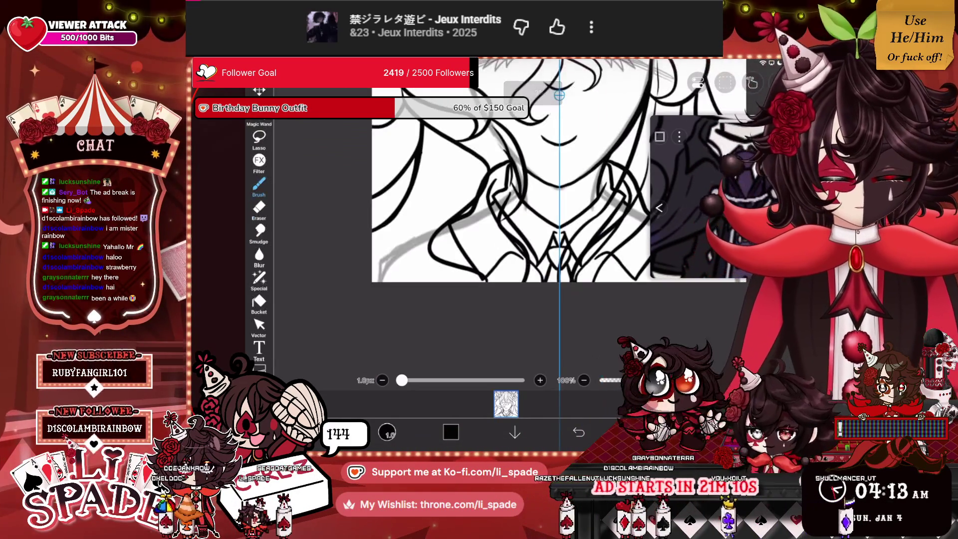
{"action": "scroll", "coordinate": [498, 169], "scroll_direction": "down", "scroll_amount": 2}
{"action": "scroll", "coordinate": [449, 165], "scroll_direction": "up", "scroll_amount": 2}
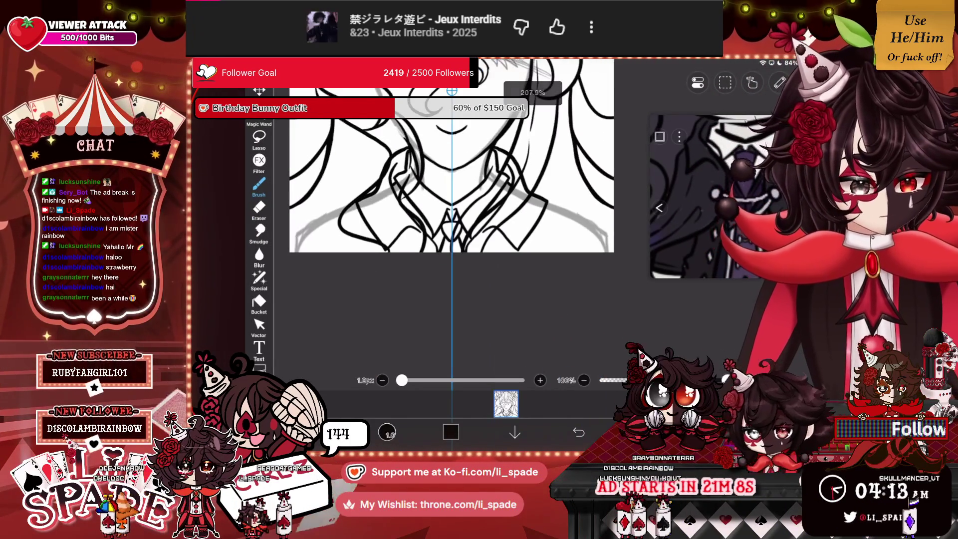
{"action": "scroll", "coordinate": [449, 164], "scroll_direction": "up", "scroll_amount": 1}
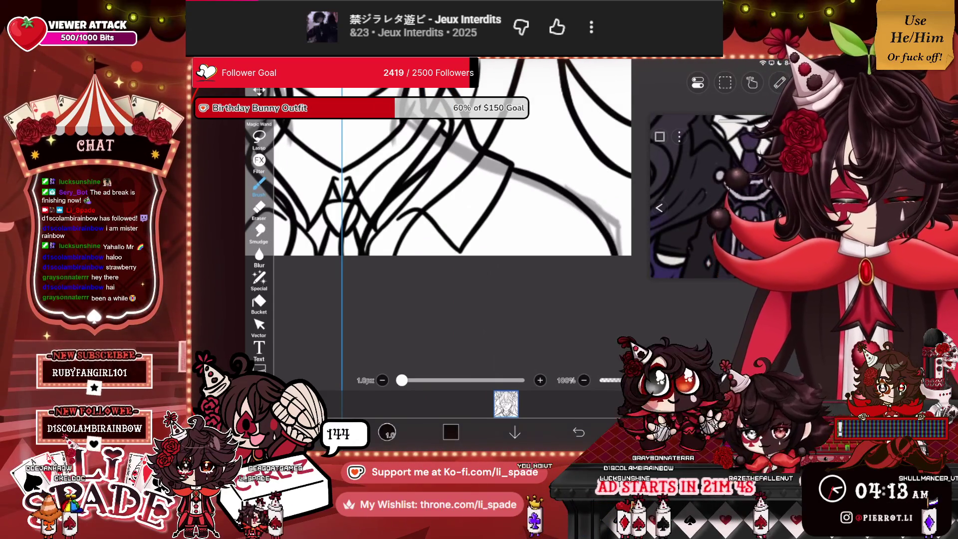
{"action": "key", "text": "ctrl+z"}
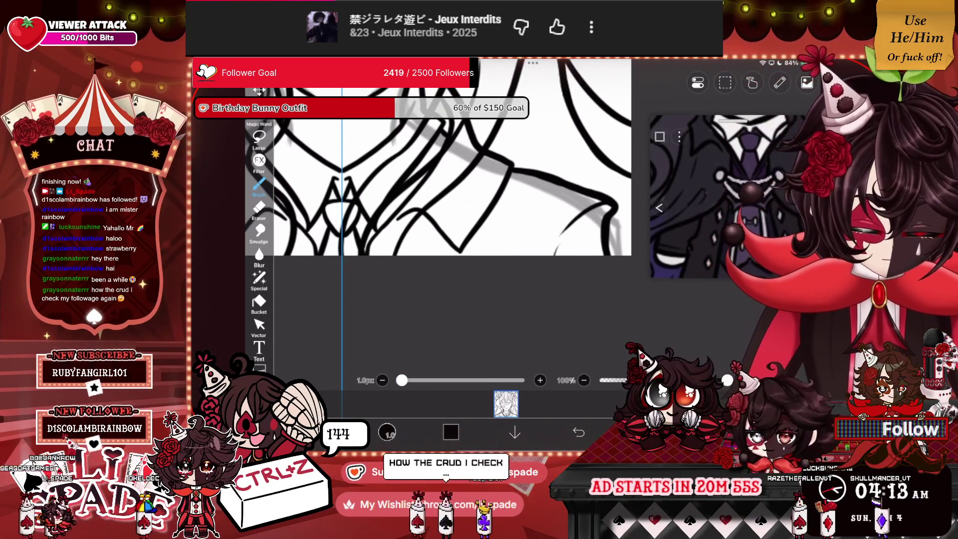
{"action": "scroll", "coordinate": [483, 160], "scroll_direction": "down", "scroll_amount": 3}
{"action": "scroll", "coordinate": [503, 165], "scroll_direction": "up", "scroll_amount": 2}
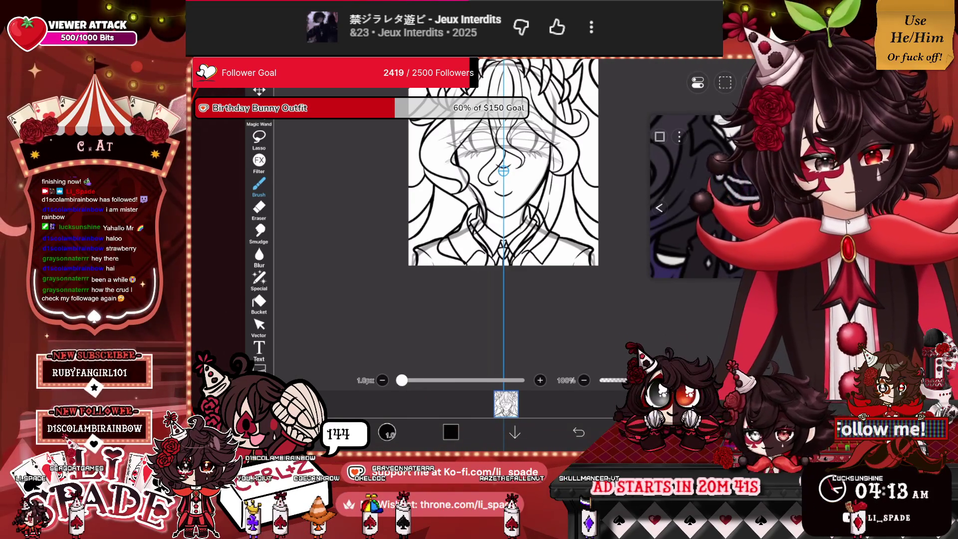
Step: Select the 2.6px Eraser to tidy the collar and tie lines, then tilt and shrink the view to check the face
{"action": "left_click", "coordinate": [697, 82]}
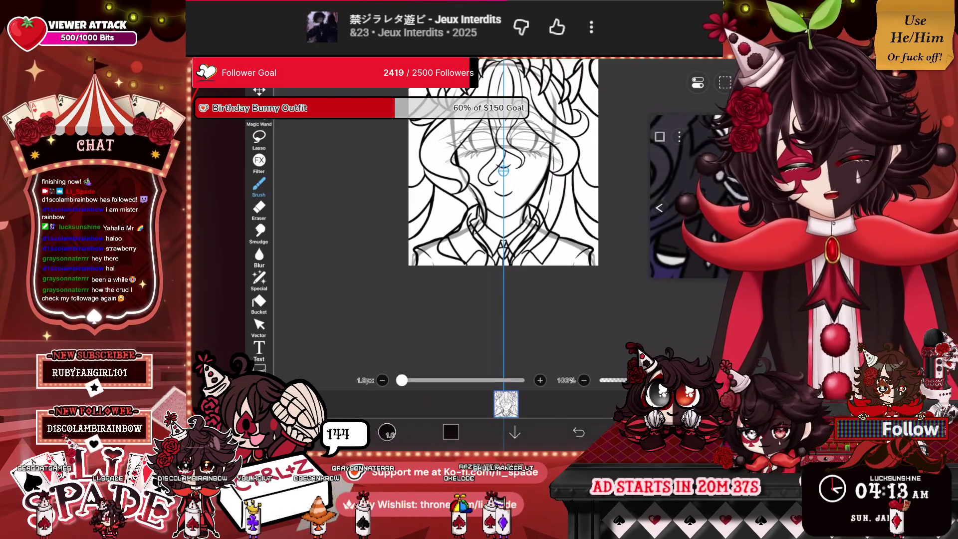
{"action": "left_click", "coordinate": [258, 207]}
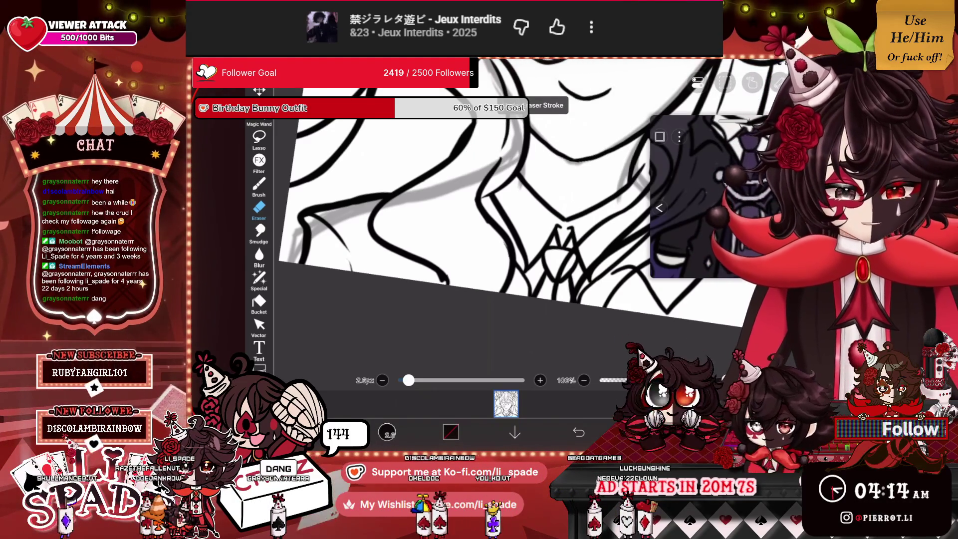
{"action": "scroll", "coordinate": [538, 199], "scroll_direction": "down", "scroll_amount": 5}
{"action": "scroll", "coordinate": [499, 199], "scroll_direction": "up", "scroll_amount": 5}
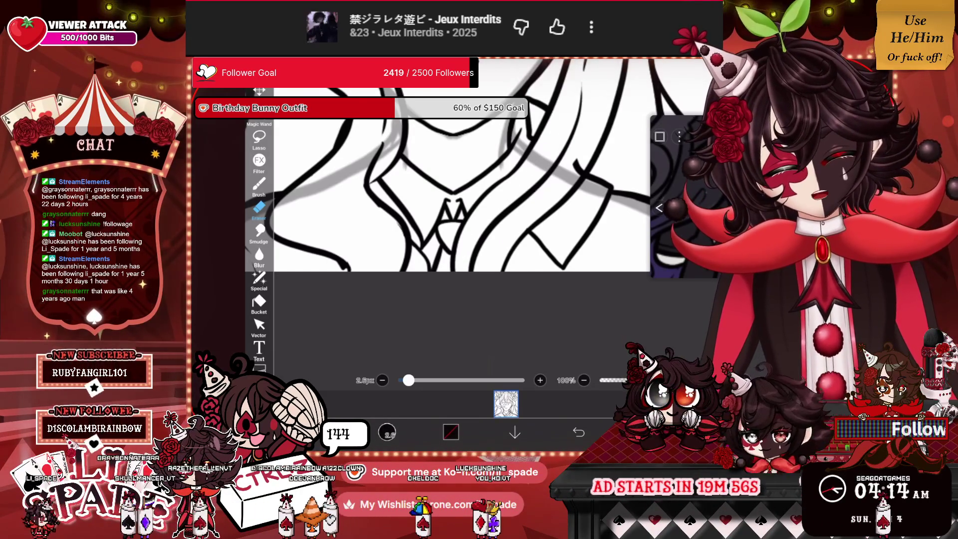
{"action": "scroll", "coordinate": [524, 165], "scroll_direction": "down", "scroll_amount": 3}
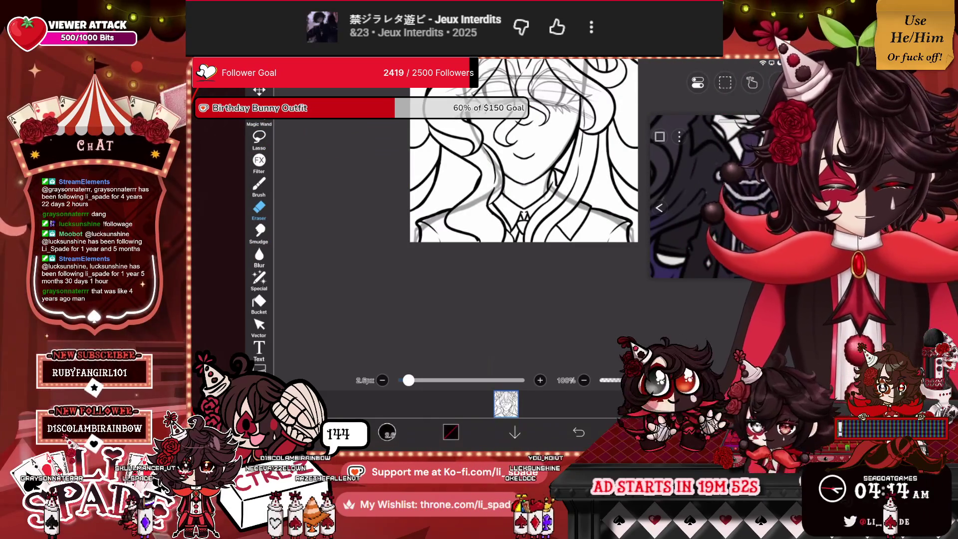
{"action": "scroll", "coordinate": [524, 164], "scroll_direction": "down", "scroll_amount": 2}
{"action": "scroll", "coordinate": [523, 194], "scroll_direction": "down", "scroll_amount": 1}
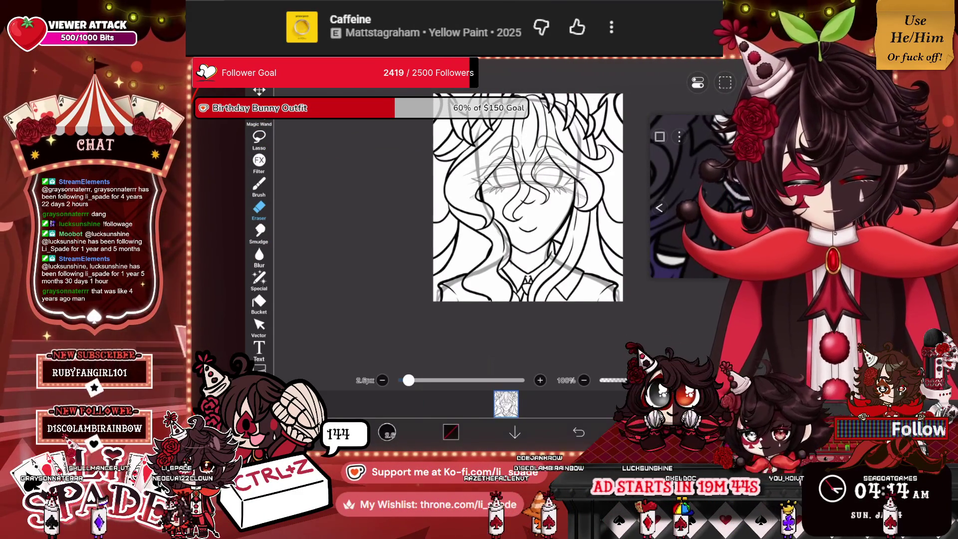
{"action": "mouse_move", "coordinate": [528, 197]}
{"action": "left_mouse_down"}
{"action": "mouse_move", "coordinate": [632, 308]}
{"action": "mouse_move", "coordinate": [571, 195]}
{"action": "mouse_move", "coordinate": [559, 240]}
{"action": "left_mouse_up"}
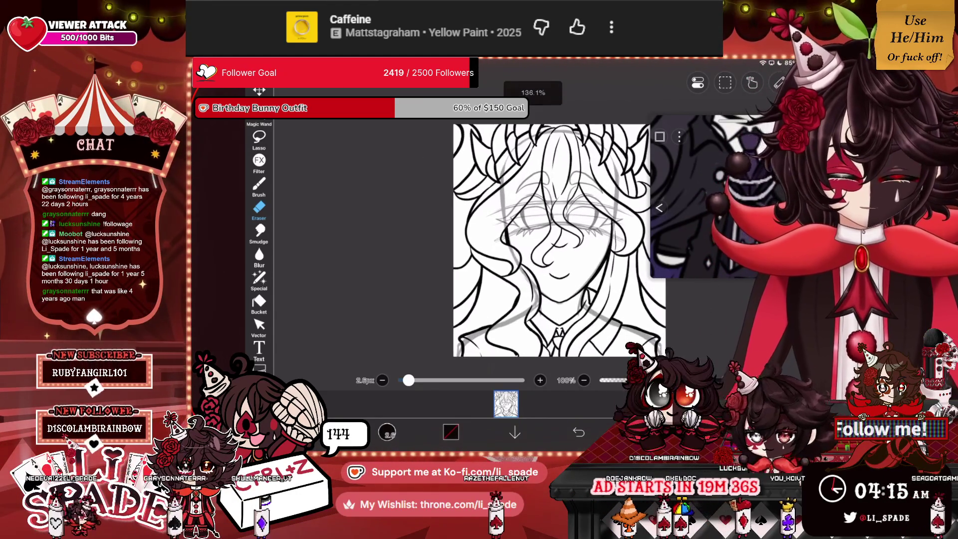
Step: Make layer 4 the working layer
{"action": "left_click", "coordinate": [708, 432]}
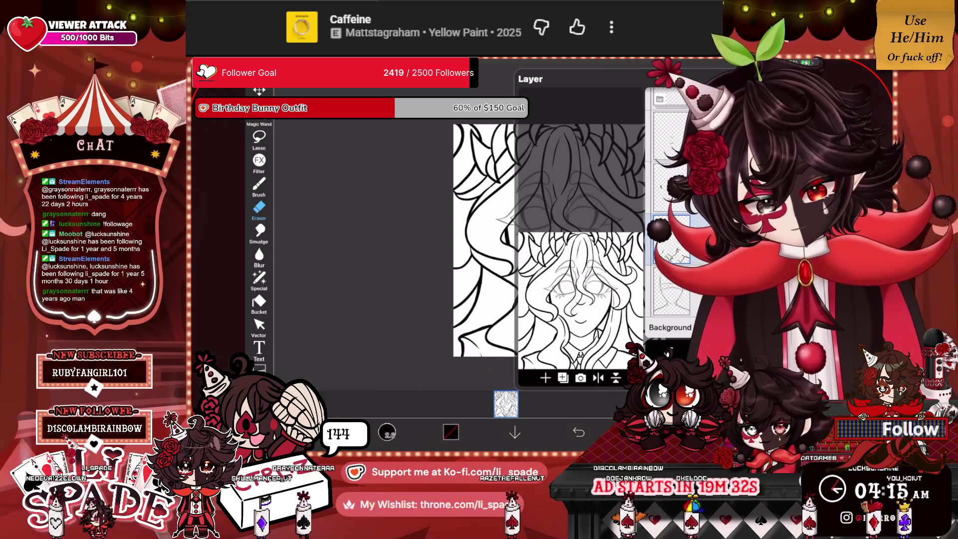
{"action": "left_click", "coordinate": [707, 432]}
{"action": "scroll", "coordinate": [557, 242], "scroll_direction": "down", "scroll_amount": 2}
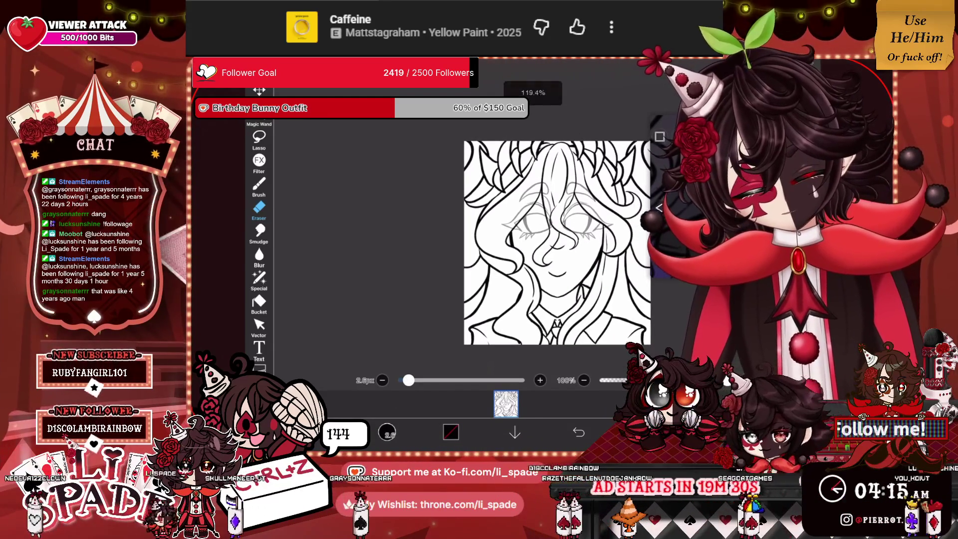
{"action": "left_click", "coordinate": [707, 432]}
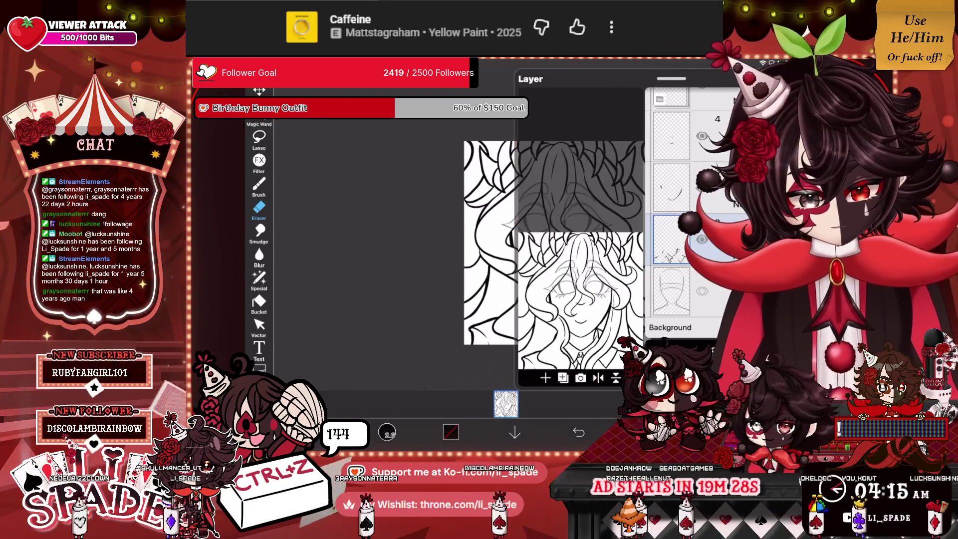
{"action": "left_click", "coordinate": [671, 227]}
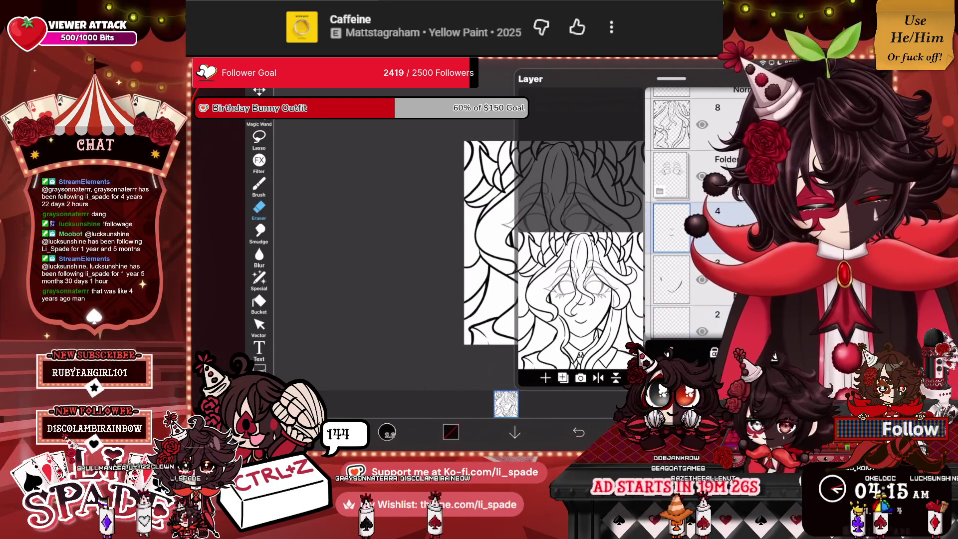
{"action": "left_click", "coordinate": [707, 432]}
{"action": "scroll", "coordinate": [498, 239], "scroll_direction": "up", "scroll_amount": 3}
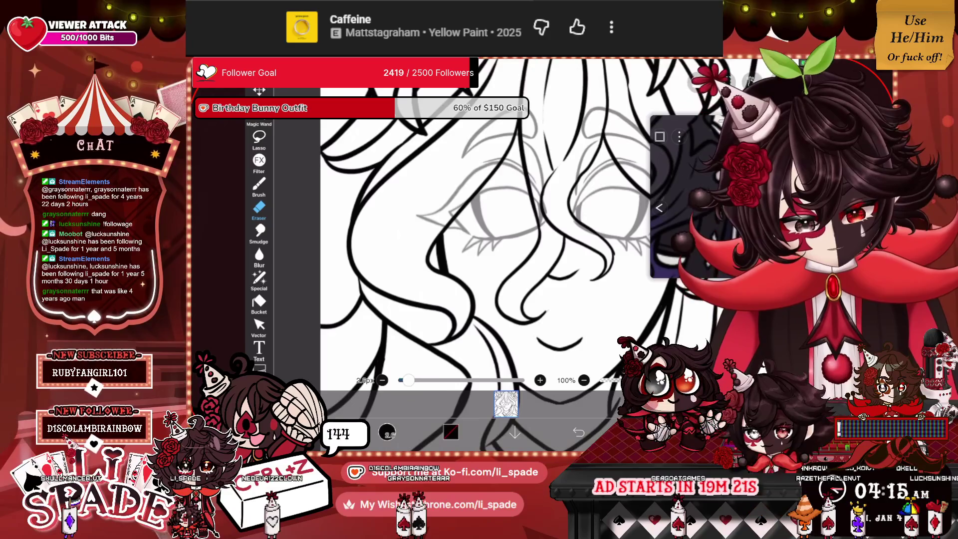
{"action": "scroll", "coordinate": [499, 240], "scroll_direction": "down", "scroll_amount": 5}
{"action": "scroll", "coordinate": [587, 243], "scroll_direction": "down", "scroll_amount": 3}
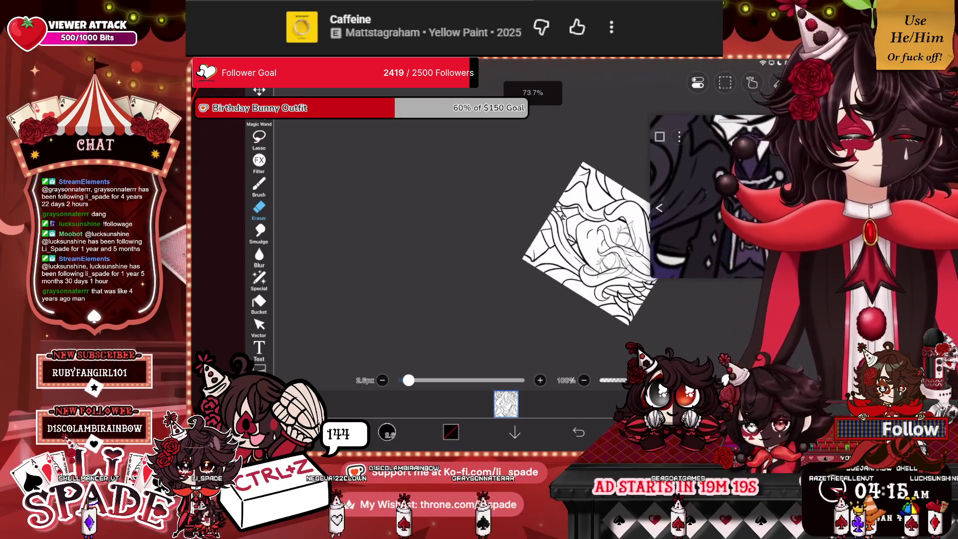
{"action": "scroll", "coordinate": [528, 242], "scroll_direction": "up", "scroll_amount": 3}
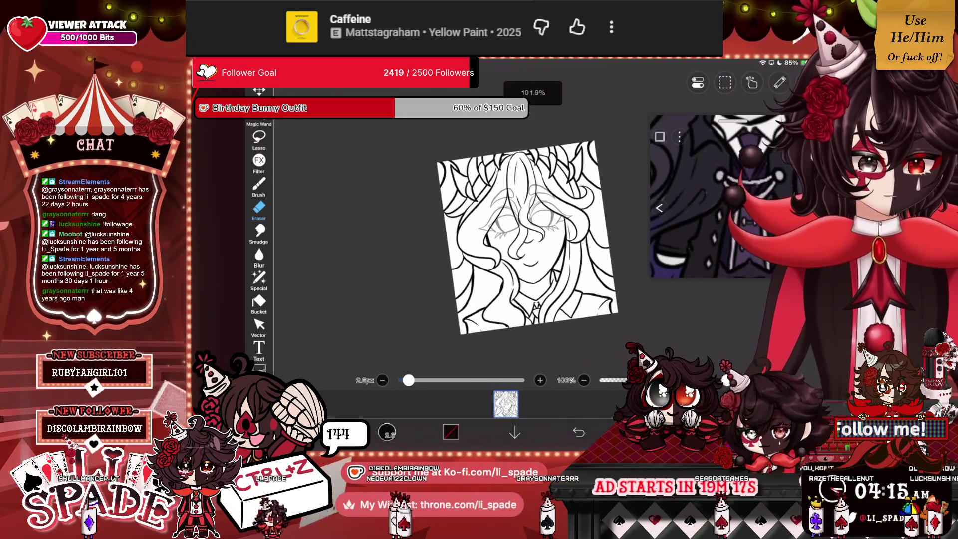
{"action": "scroll", "coordinate": [535, 237], "scroll_direction": "down", "scroll_amount": 1}
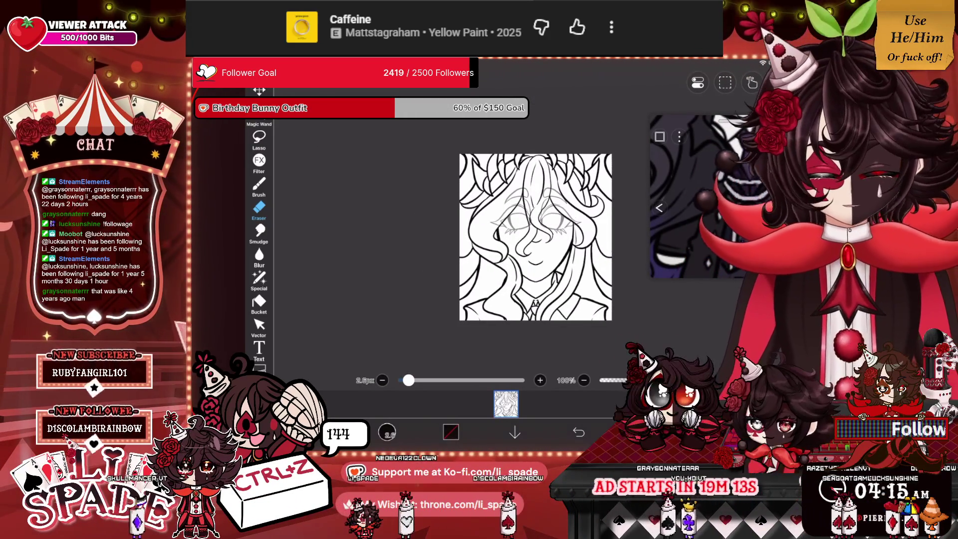
Step: Add a new empty folder with a blank layer and move the drawing's folder above it
{"action": "left_click", "coordinate": [643, 432]}
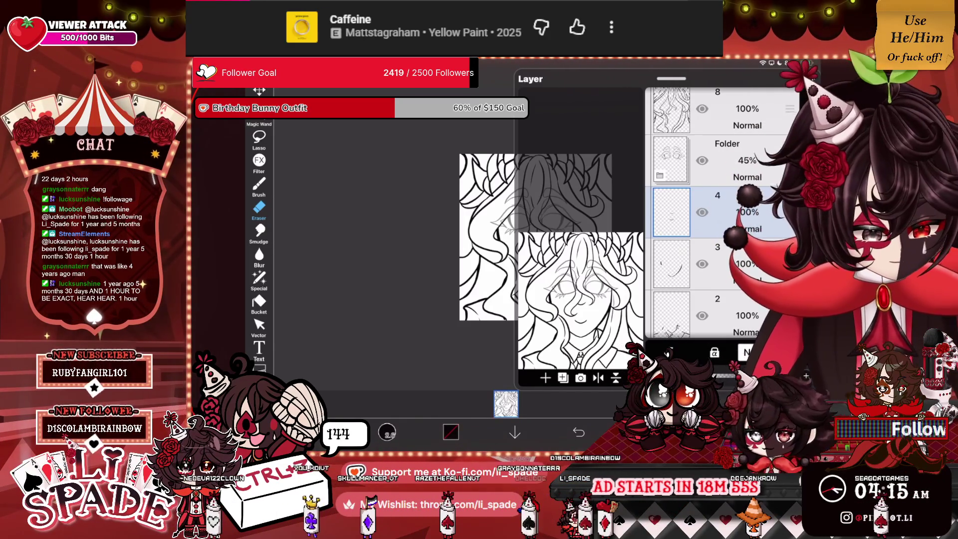
{"action": "scroll", "coordinate": [718, 209], "scroll_direction": "up", "scroll_amount": 1}
{"action": "left_click", "coordinate": [723, 197]}
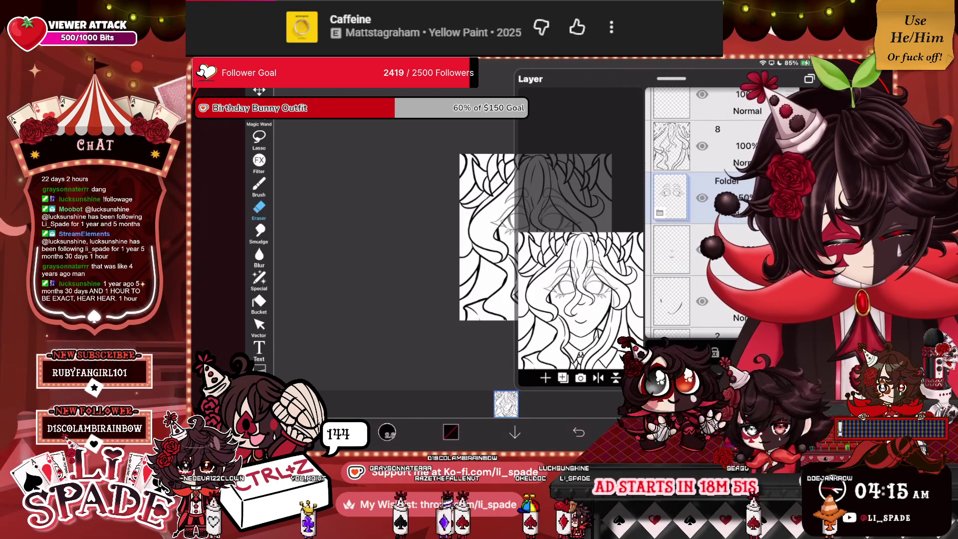
{"action": "scroll", "coordinate": [698, 209], "scroll_direction": "up", "scroll_amount": 3}
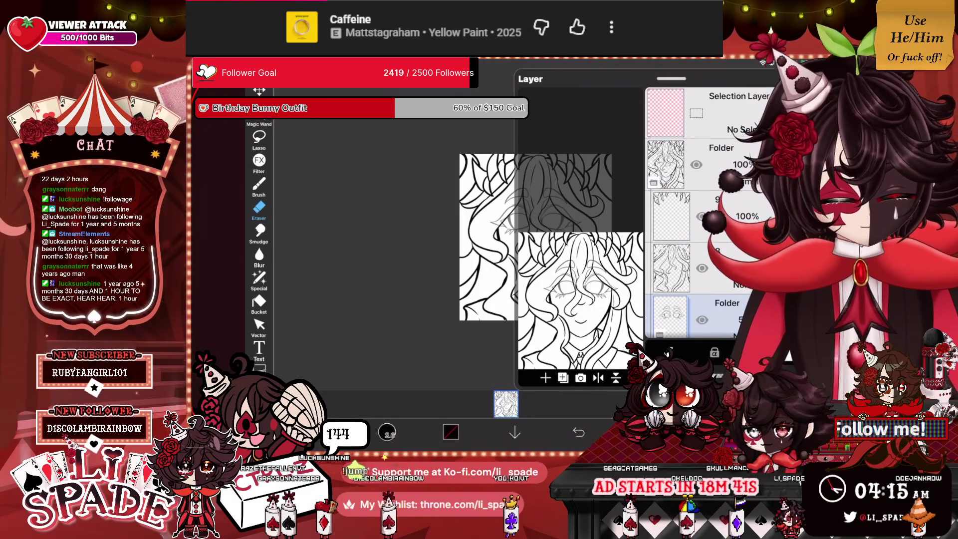
{"action": "scroll", "coordinate": [698, 210], "scroll_direction": "down", "scroll_amount": 2}
{"action": "scroll", "coordinate": [694, 209], "scroll_direction": "up", "scroll_amount": 2}
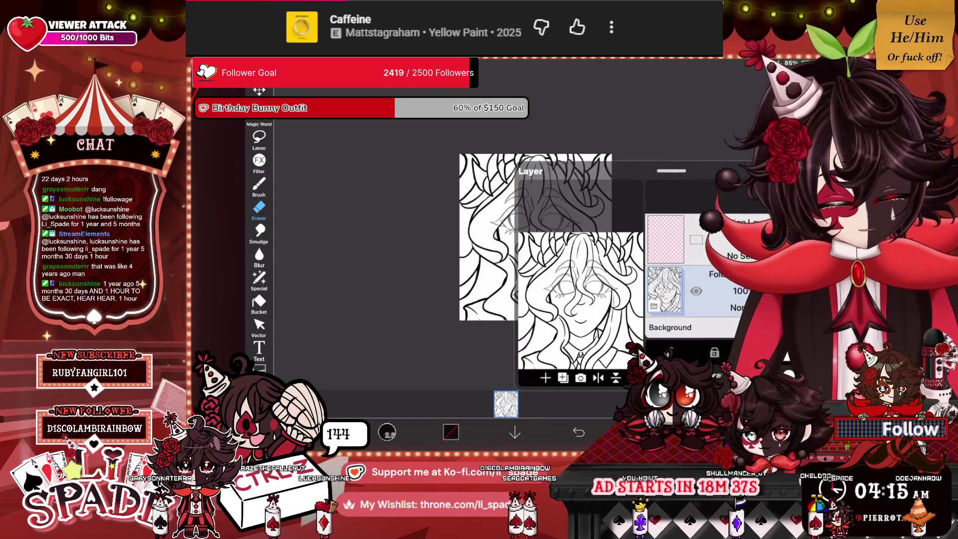
{"action": "left_click", "coordinate": [545, 377]}
{"action": "left_click", "coordinate": [546, 262]}
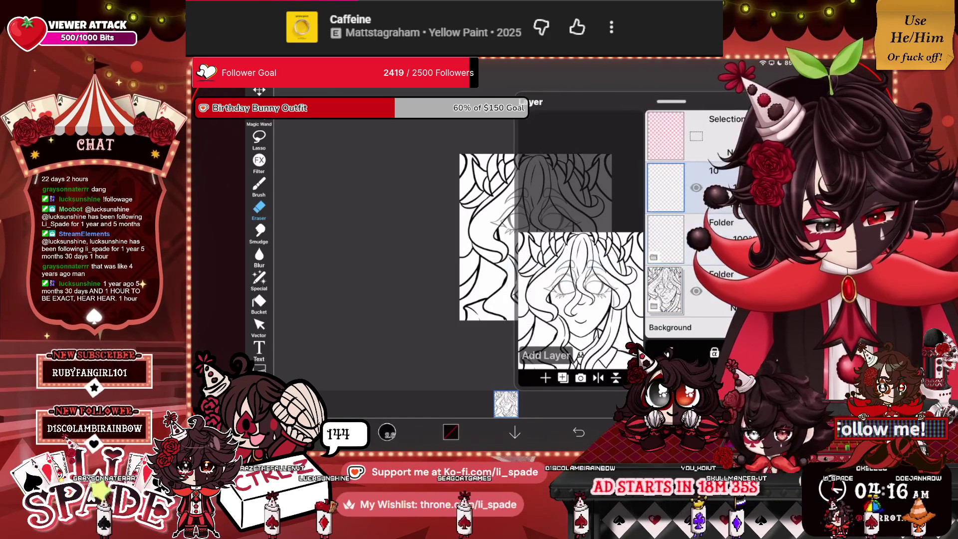
{"action": "left_click", "coordinate": [665, 186]}
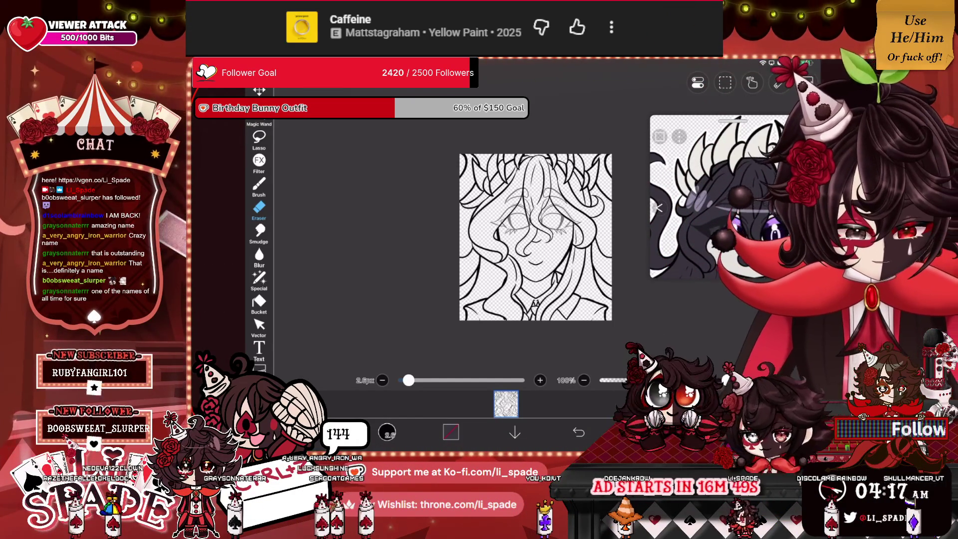
Step: Open the layer list showing two folders above layers 2, 1 and Background
{"action": "left_click", "coordinate": [506, 404]}
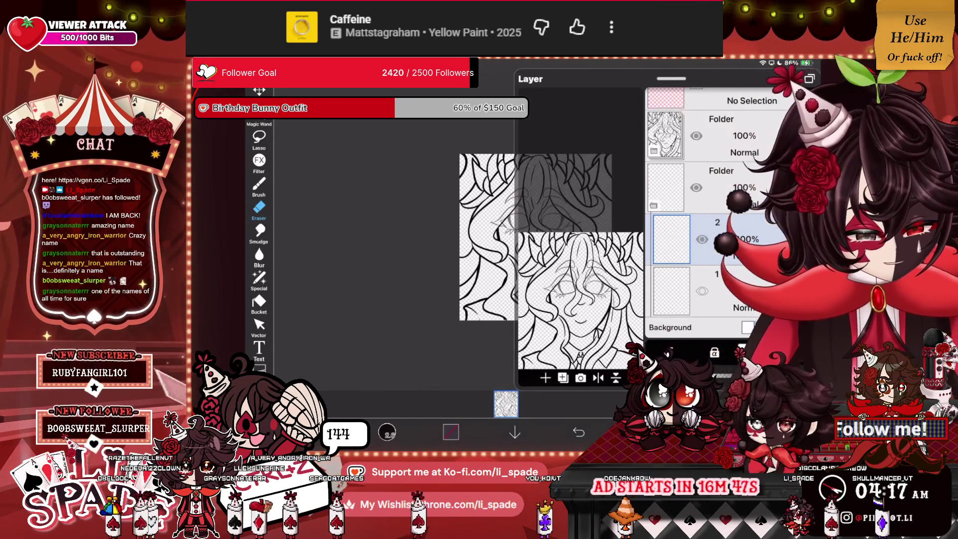
Step: Close the layer list, zoom into the face, and switch to a 1.0px Brush
{"action": "left_click", "coordinate": [506, 404]}
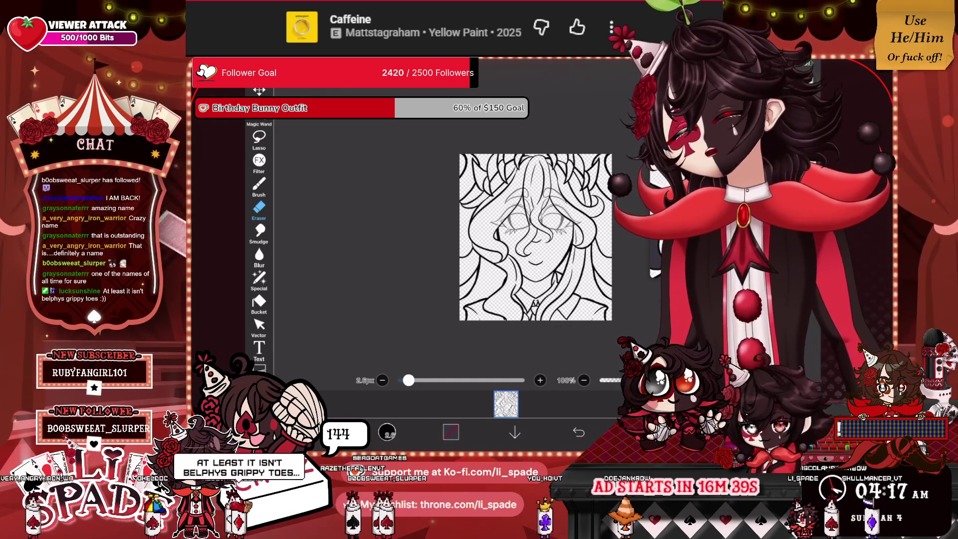
{"action": "scroll", "coordinate": [536, 237], "scroll_direction": "up", "scroll_amount": 5}
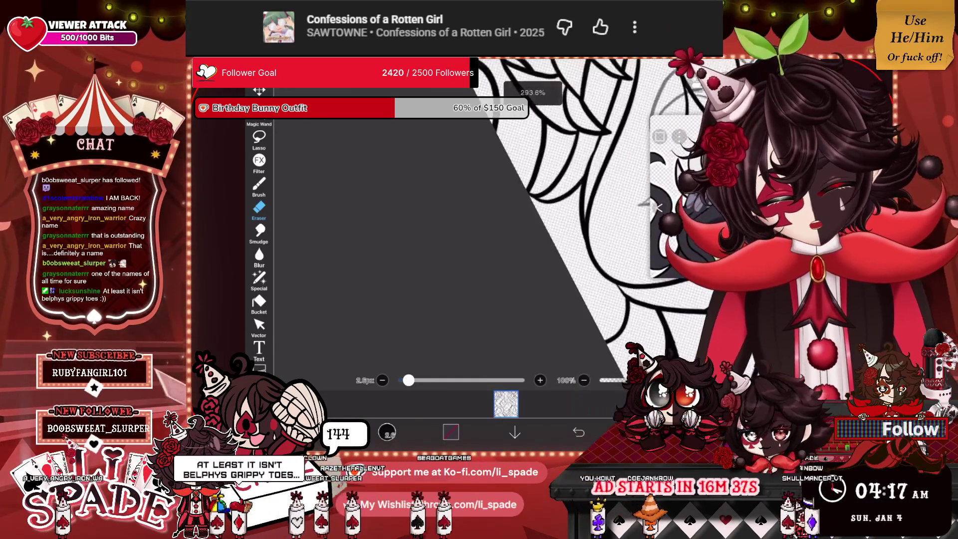
{"action": "left_click", "coordinate": [259, 184]}
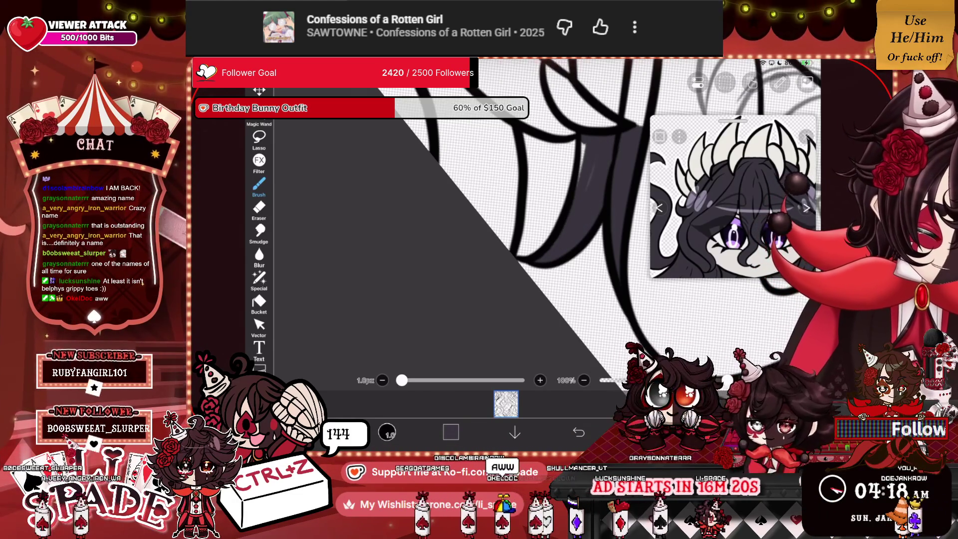
{"action": "scroll", "coordinate": [499, 225], "scroll_direction": "up", "scroll_amount": 3}
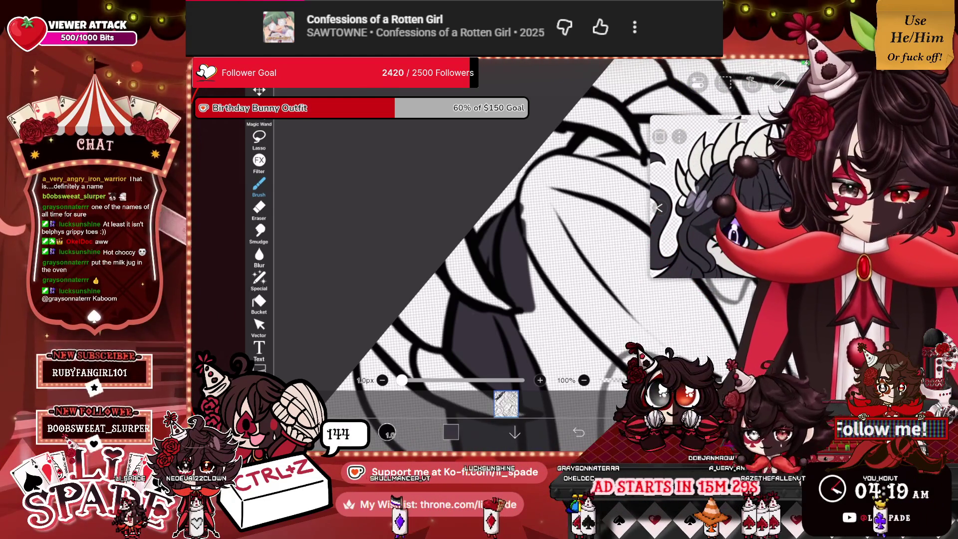
Step: Paint dark grey into the hair section, covering its light streak
{"action": "left_click_drag", "start_coordinate": [499, 250], "coordinate": [524, 190]}
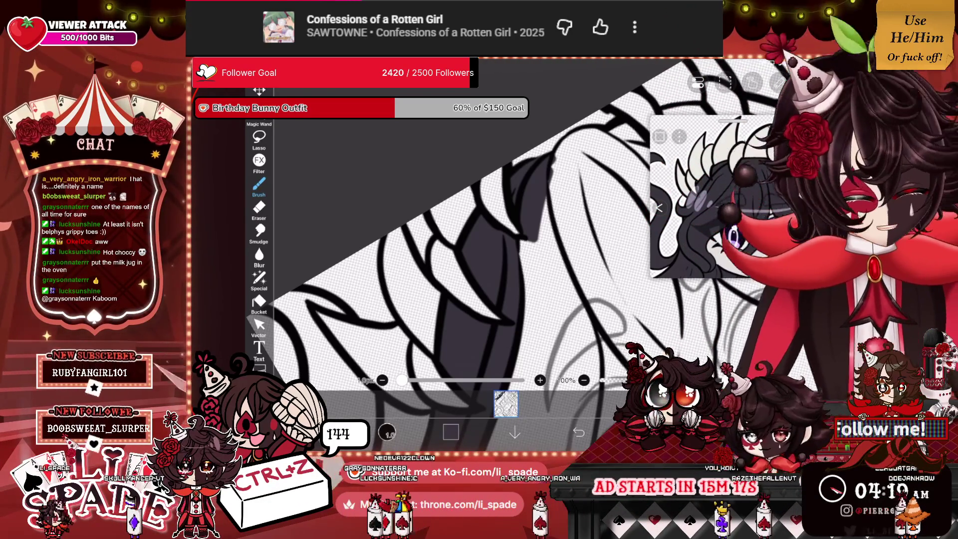
{"action": "scroll", "coordinate": [474, 249], "scroll_direction": "up", "scroll_amount": 2}
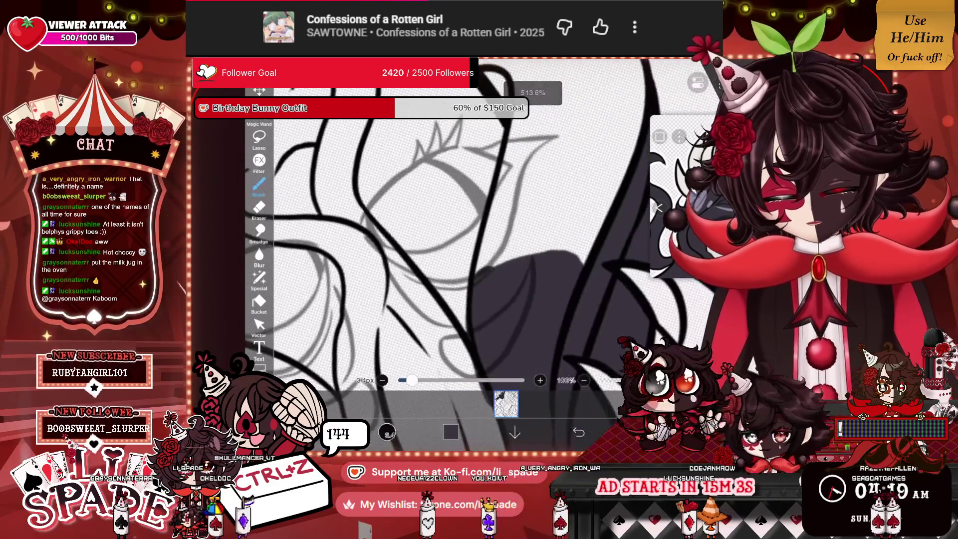
{"action": "left_click_drag", "start_coordinate": [503, 259], "coordinate": [598, 150]}
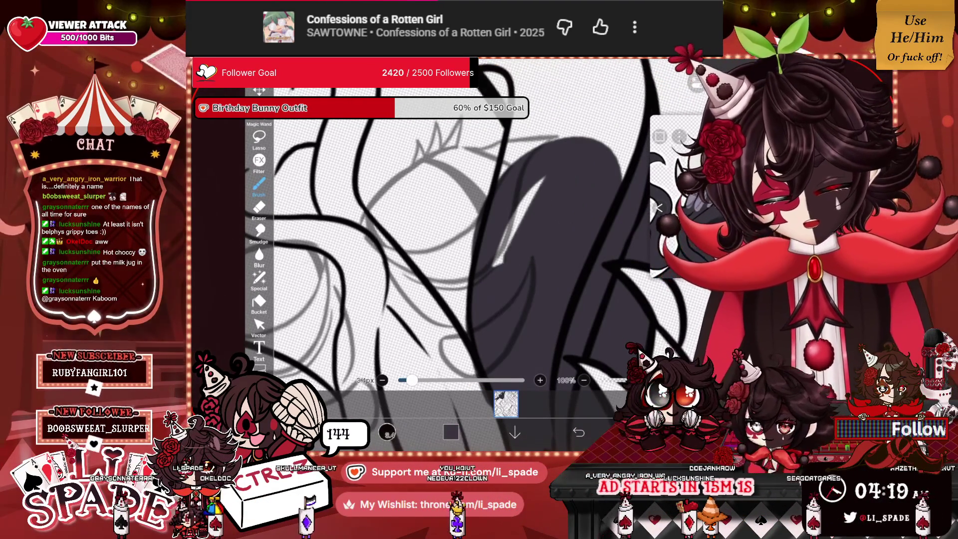
{"action": "left_click_drag", "start_coordinate": [499, 264], "coordinate": [541, 177]}
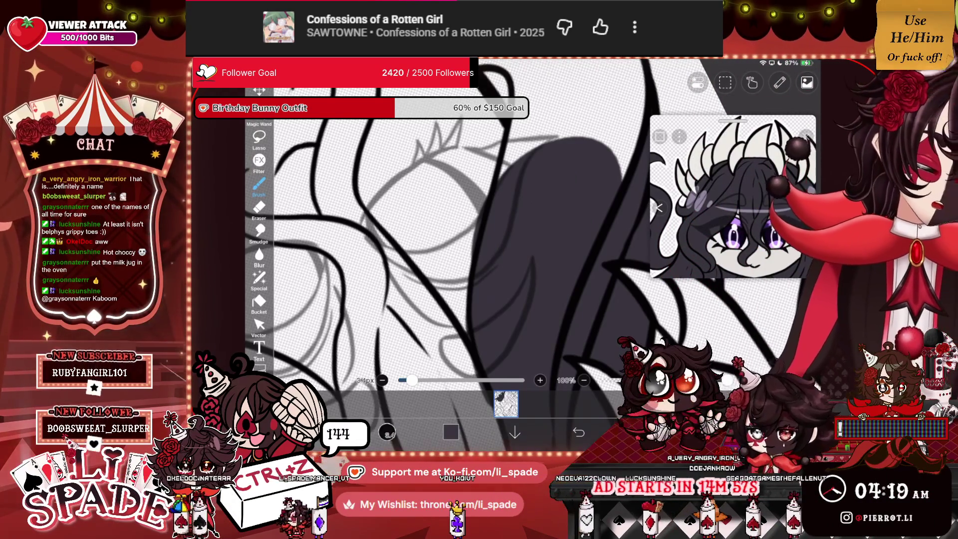
Step: Extend the dark grey fill upward across the top of the hair
{"action": "left_click", "coordinate": [259, 207]}
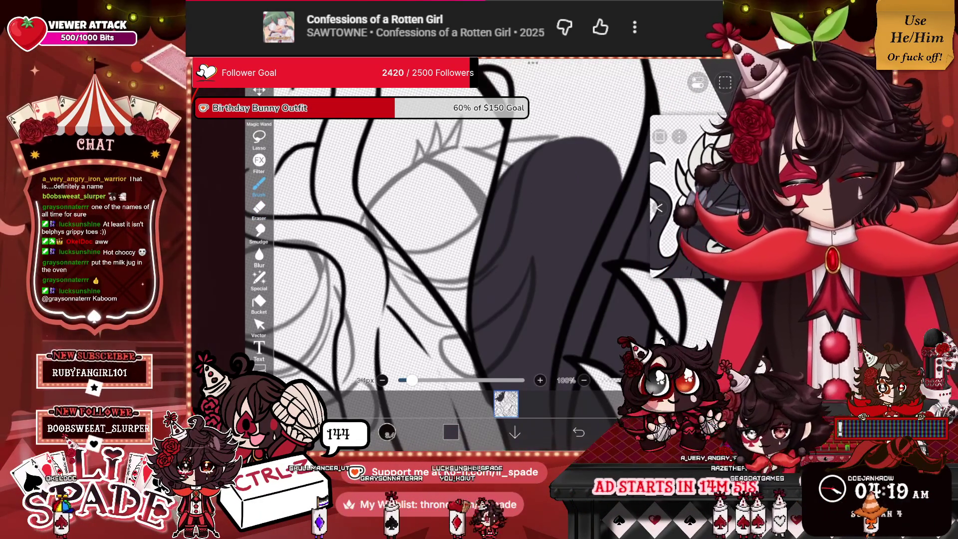
{"action": "scroll", "coordinate": [449, 249], "scroll_direction": "up", "scroll_amount": 5}
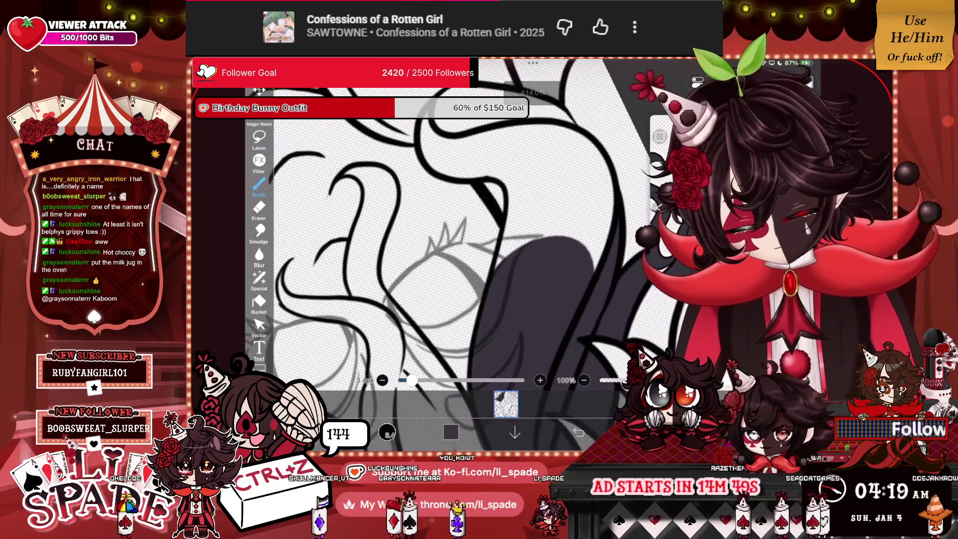
{"action": "mouse_move", "coordinate": [549, 224]}
{"action": "left_mouse_down"}
{"action": "mouse_move", "coordinate": [554, 167]}
{"action": "mouse_move", "coordinate": [593, 265]}
{"action": "left_mouse_up"}
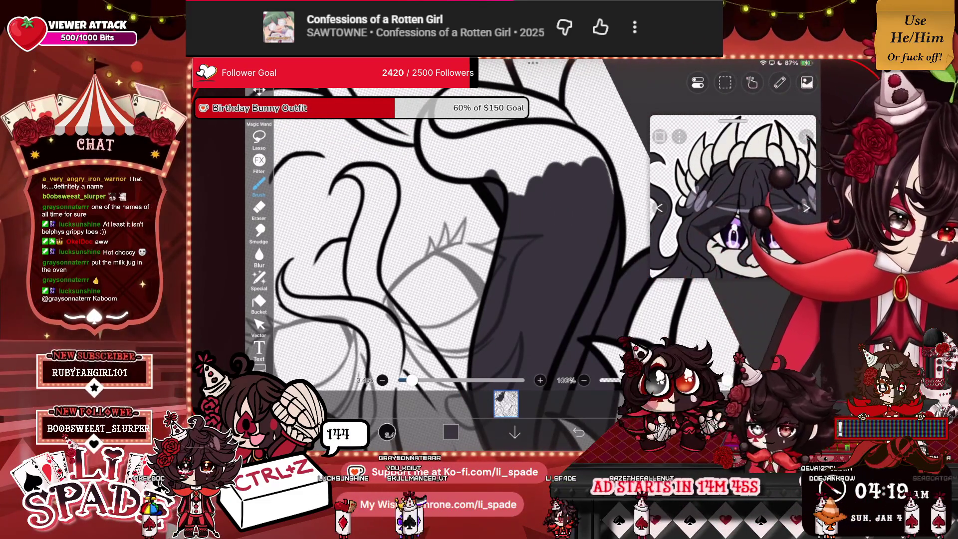
{"action": "left_click_drag", "start_coordinate": [544, 164], "coordinate": [583, 145]}
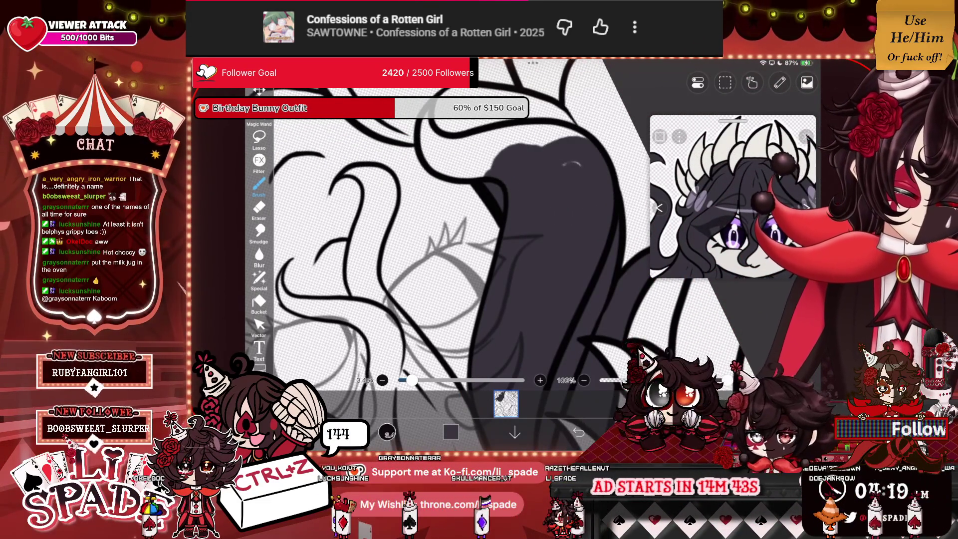
{"action": "scroll", "coordinate": [499, 225], "scroll_direction": "down", "scroll_amount": 10}
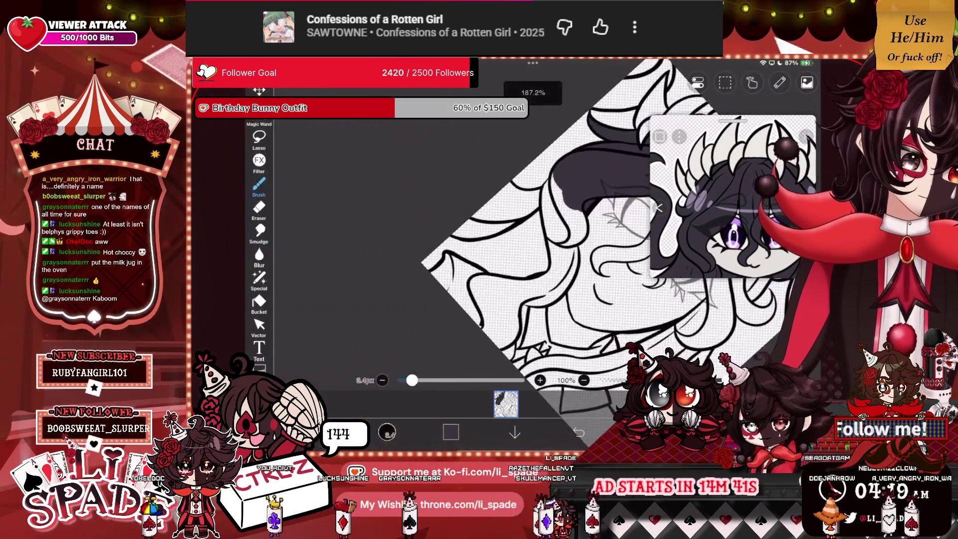
{"action": "scroll", "coordinate": [574, 224], "scroll_direction": "up", "scroll_amount": 10}
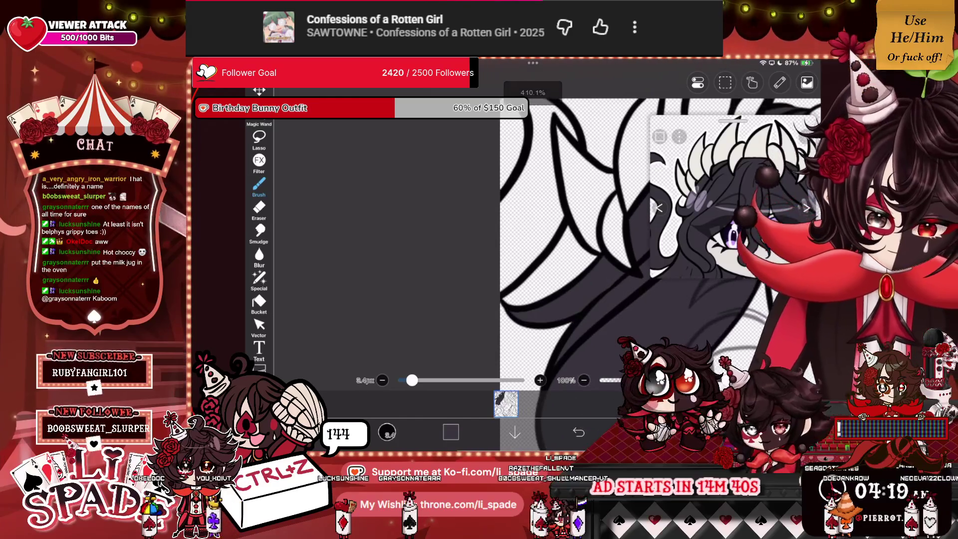
Step: Fill the remaining empty transparent hair patch with flat dark grey
{"action": "left_click", "coordinate": [529, 225]}
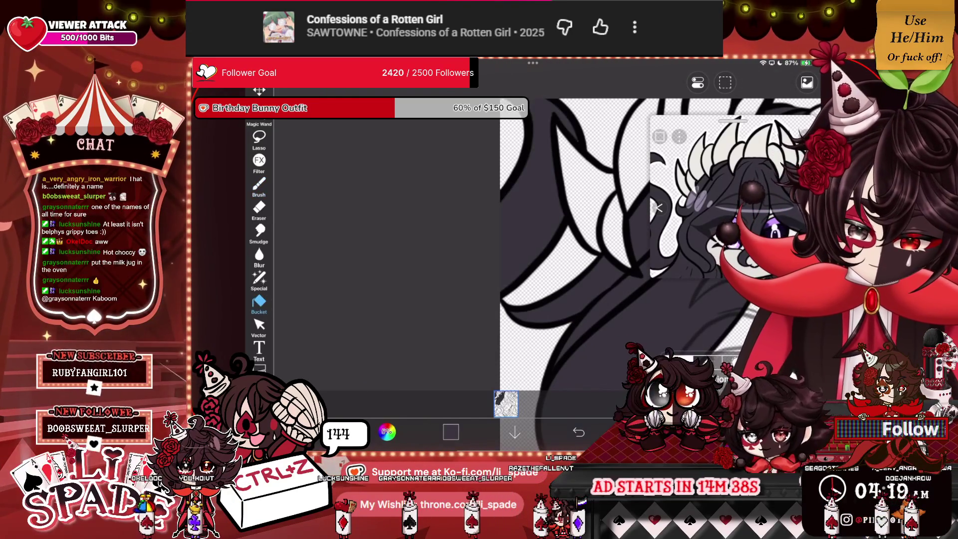
{"action": "scroll", "coordinate": [429, 249], "scroll_direction": "down", "scroll_amount": 3}
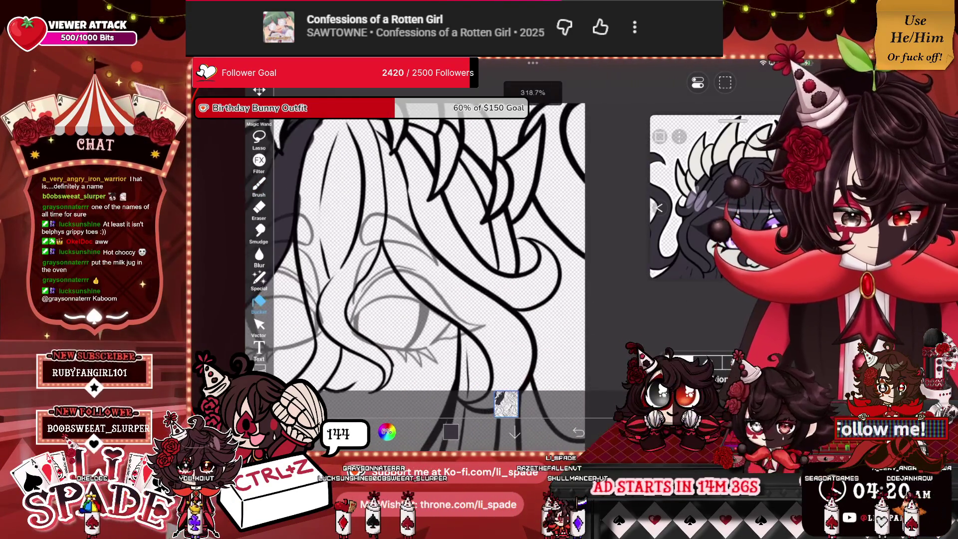
{"action": "scroll", "coordinate": [499, 224], "scroll_direction": "down", "scroll_amount": 3}
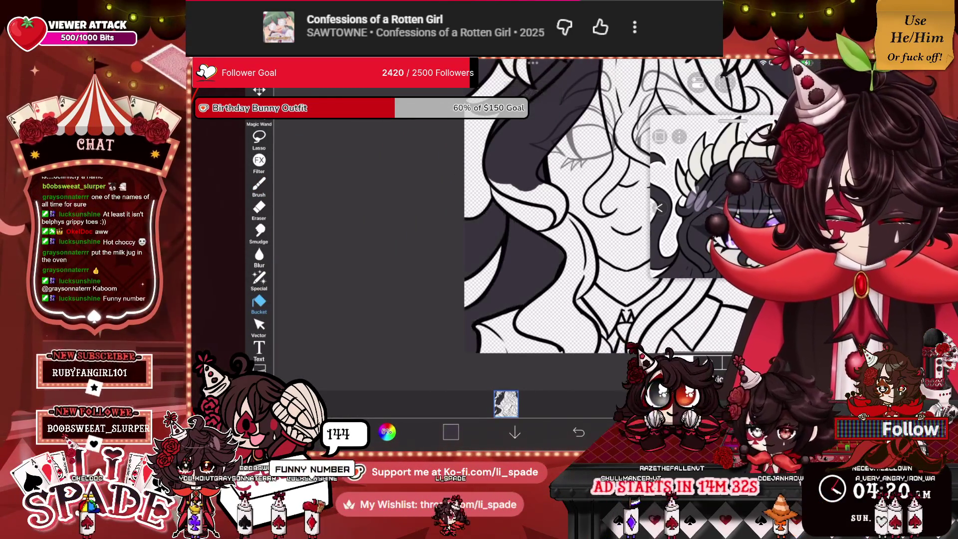
{"action": "scroll", "coordinate": [499, 209], "scroll_direction": "down", "scroll_amount": 2}
{"action": "scroll", "coordinate": [439, 200], "scroll_direction": "right", "scroll_amount": 1}
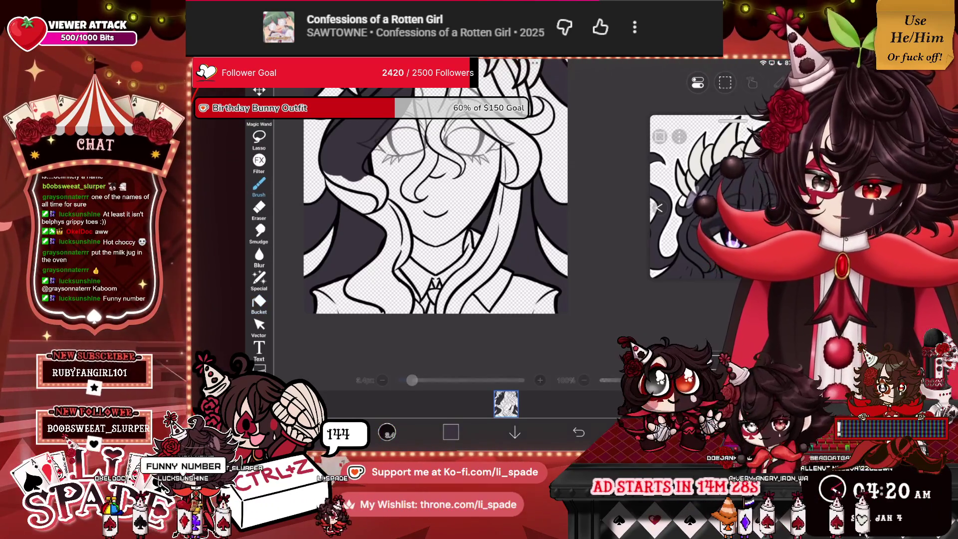
{"action": "scroll", "coordinate": [498, 199], "scroll_direction": "down", "scroll_amount": 2}
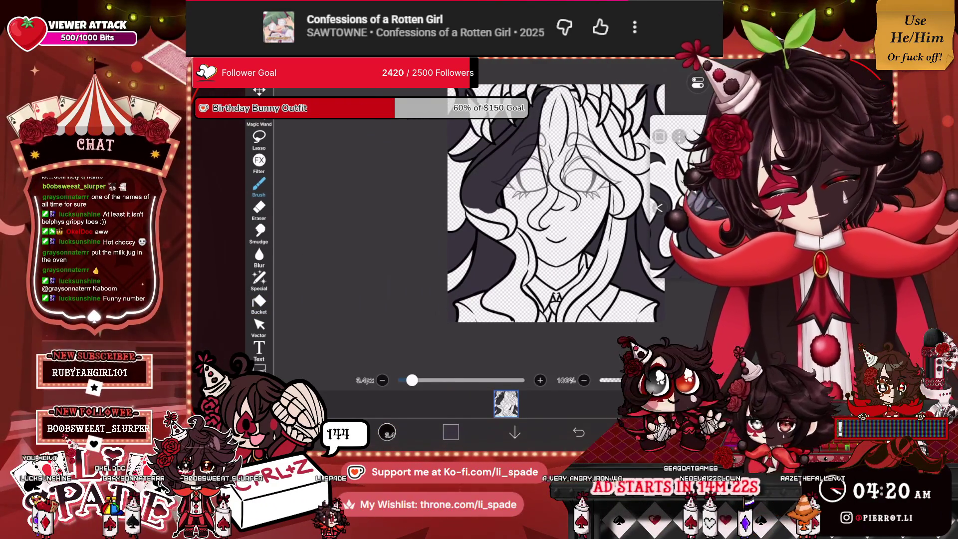
{"action": "scroll", "coordinate": [499, 225], "scroll_direction": "up", "scroll_amount": 5}
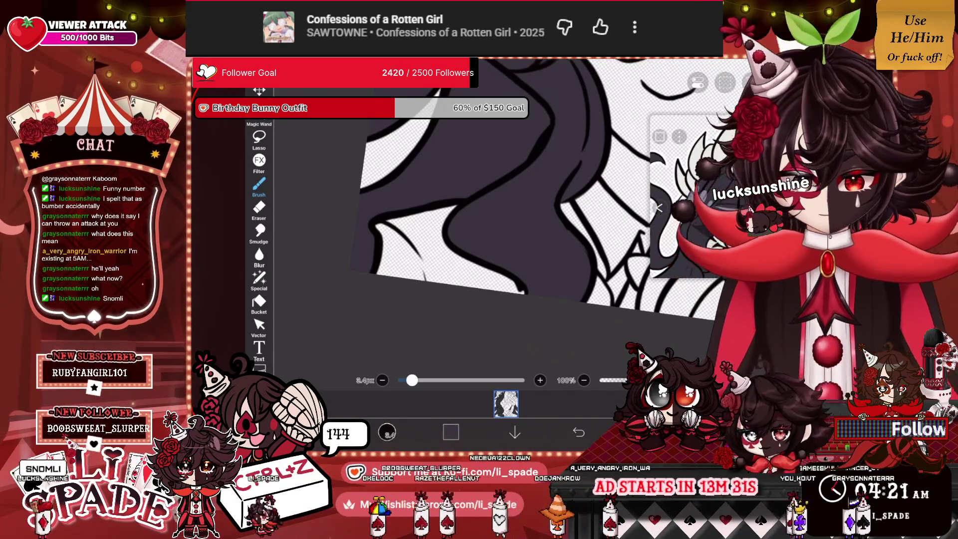
Step: Paint dark grey strokes for the hair strand across the eye area
{"action": "scroll", "coordinate": [474, 209], "scroll_direction": "down", "scroll_amount": 5}
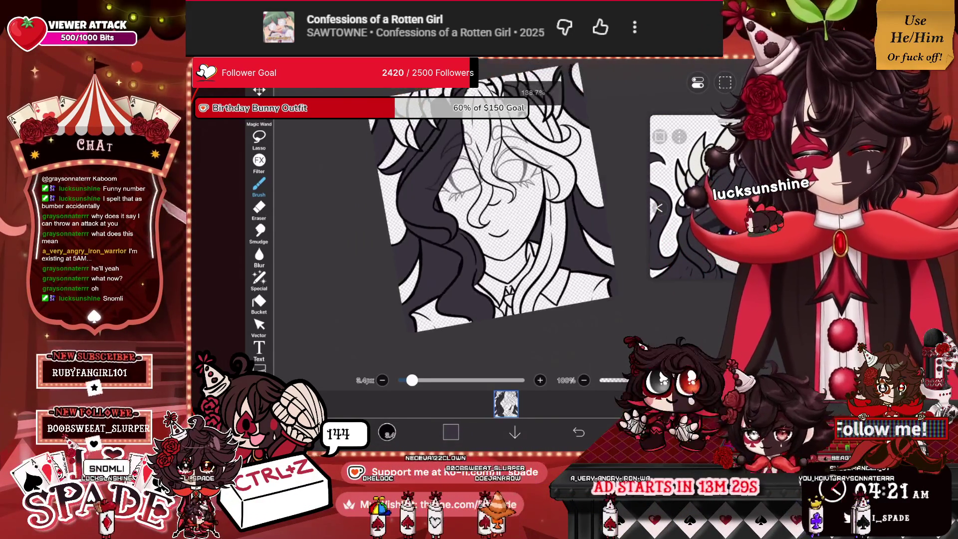
{"action": "scroll", "coordinate": [474, 220], "scroll_direction": "up", "scroll_amount": 5}
{"action": "scroll", "coordinate": [474, 219], "scroll_direction": "up", "scroll_amount": 2}
{"action": "scroll", "coordinate": [474, 219], "scroll_direction": "up", "scroll_amount": 2}
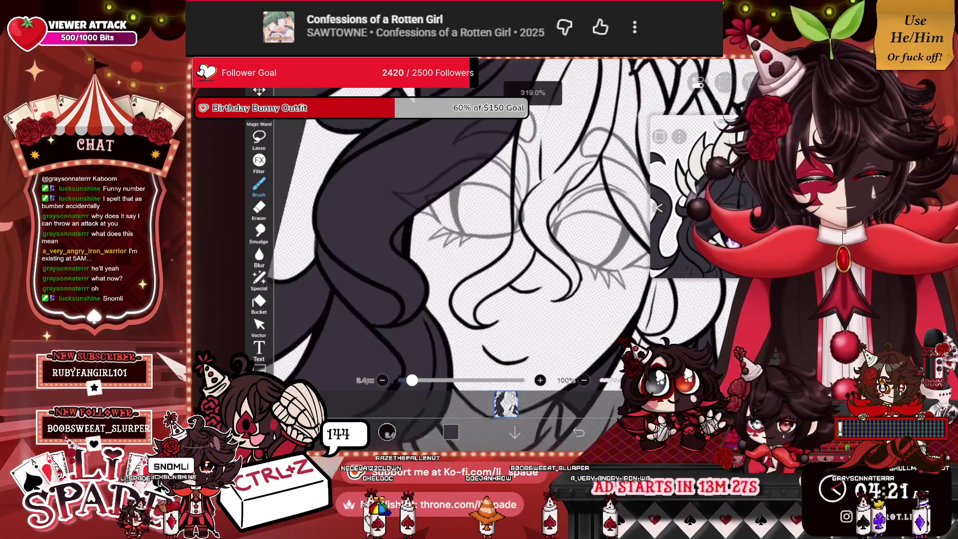
{"action": "scroll", "coordinate": [474, 219], "scroll_direction": "up", "scroll_amount": 2}
{"action": "left_click_drag", "start_coordinate": [536, 192], "coordinate": [486, 276]}
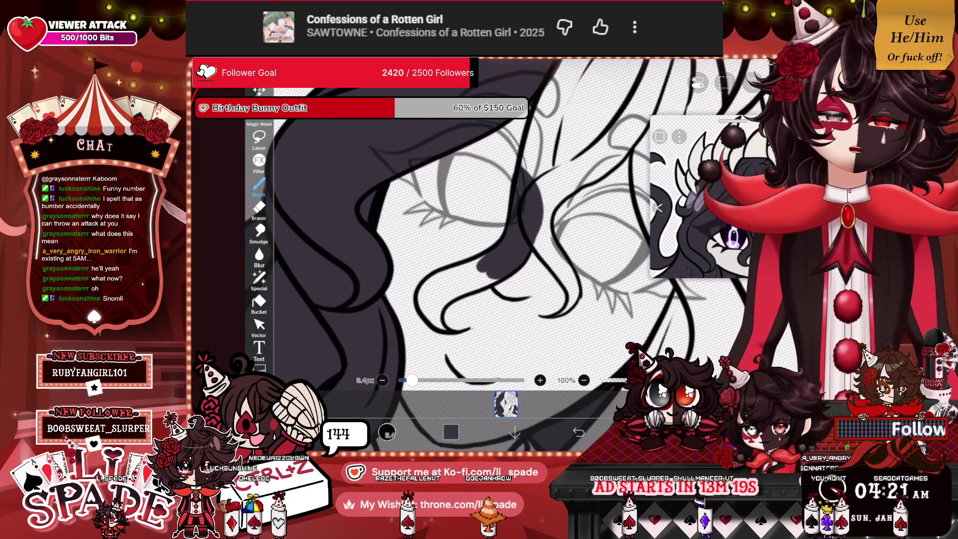
{"action": "scroll", "coordinate": [474, 224], "scroll_direction": "up", "scroll_amount": 3}
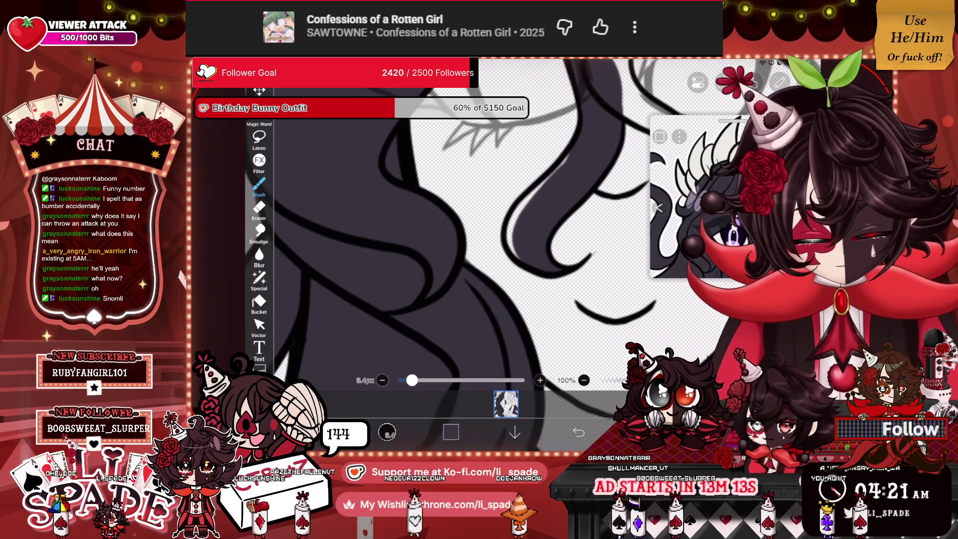
{"action": "scroll", "coordinate": [474, 224], "scroll_direction": "down", "scroll_amount": 2}
{"action": "scroll", "coordinate": [474, 224], "scroll_direction": "up", "scroll_amount": 2}
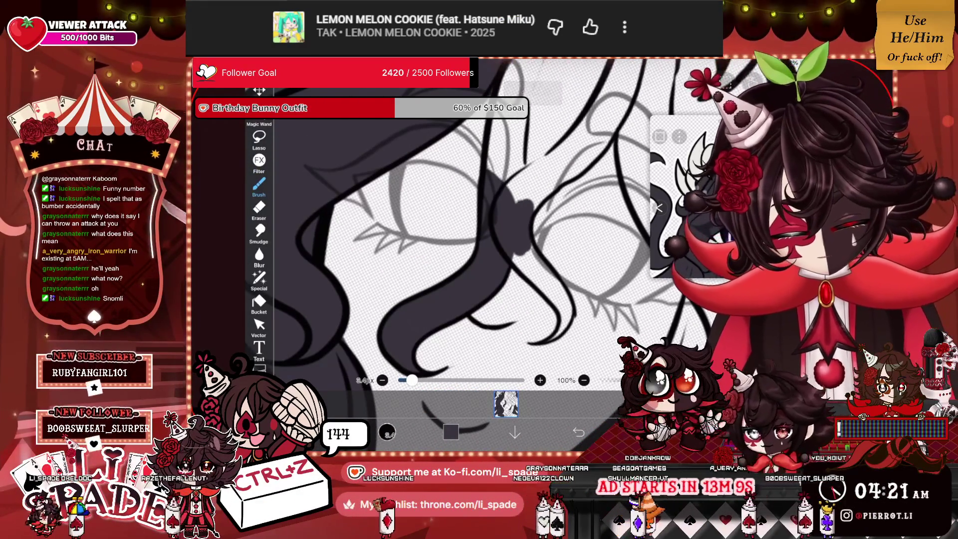
{"action": "scroll", "coordinate": [474, 225], "scroll_direction": "up", "scroll_amount": 2}
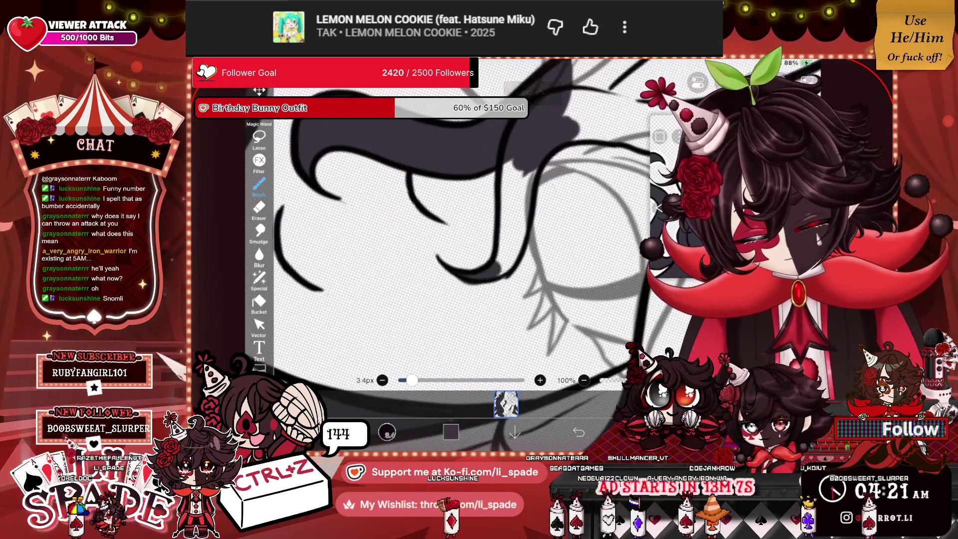
{"action": "left_click_drag", "start_coordinate": [524, 167], "coordinate": [501, 270]}
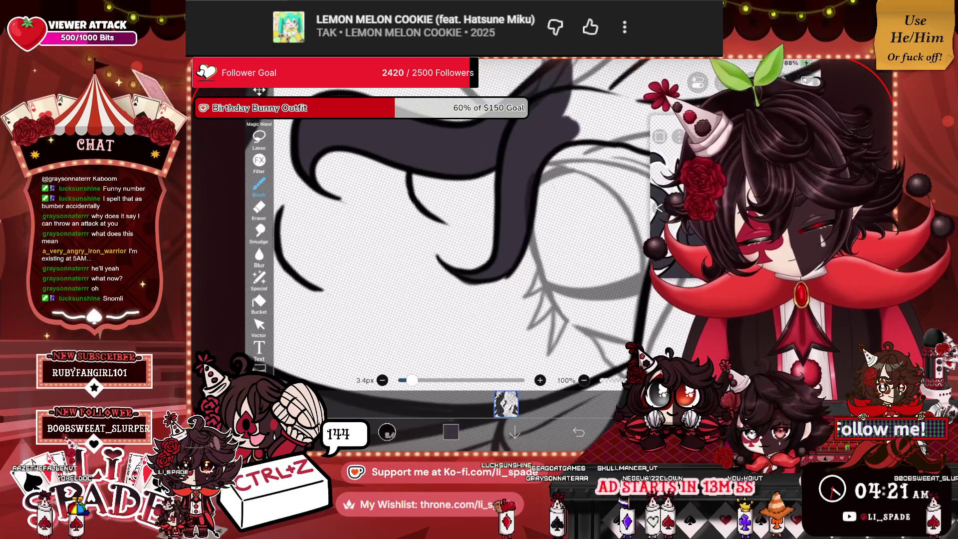
Step: Fill the light gaps inside the strand between the eyes with dark grey
{"action": "scroll", "coordinate": [474, 224], "scroll_direction": "down", "scroll_amount": 1}
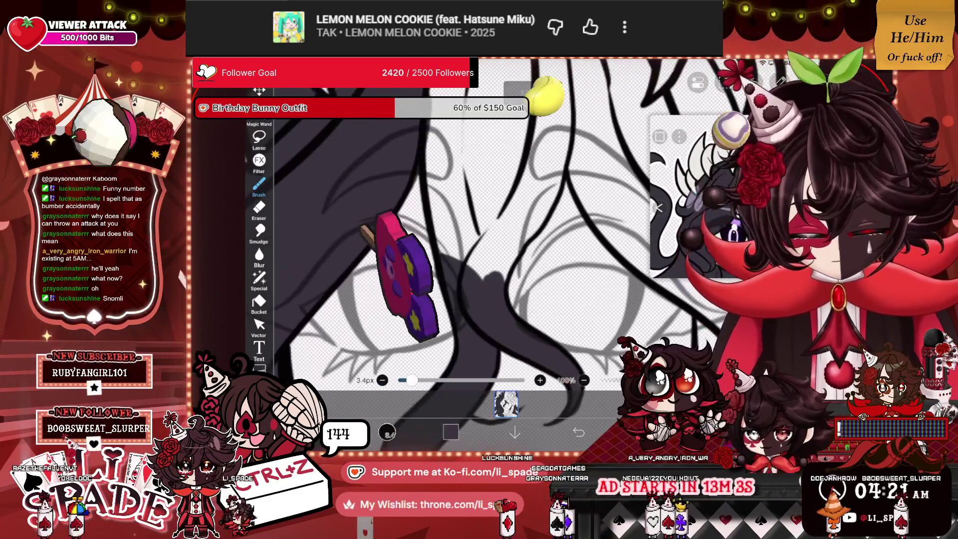
{"action": "left_click_drag", "start_coordinate": [493, 209], "coordinate": [453, 269]}
{"action": "left_click_drag", "start_coordinate": [516, 234], "coordinate": [482, 272]}
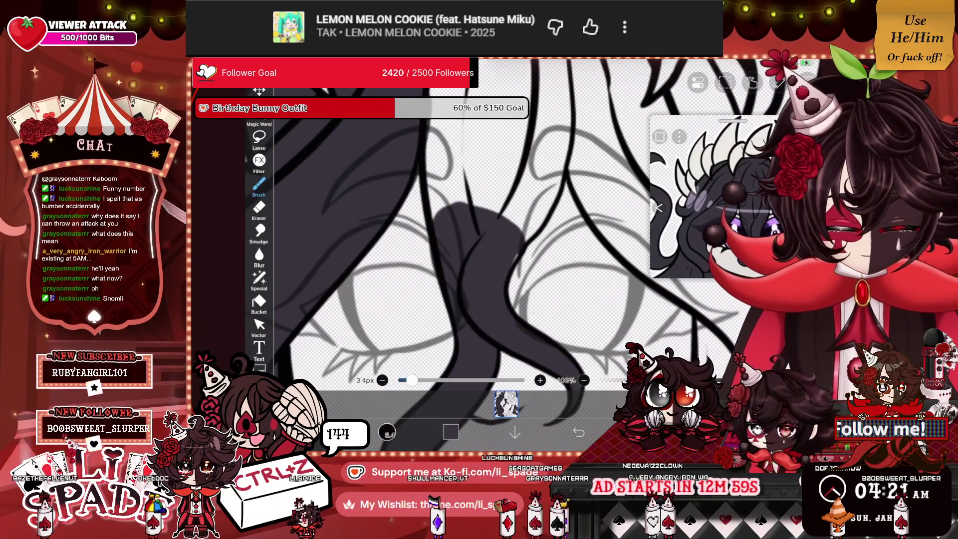
{"action": "left_click_drag", "start_coordinate": [556, 170], "coordinate": [519, 239]}
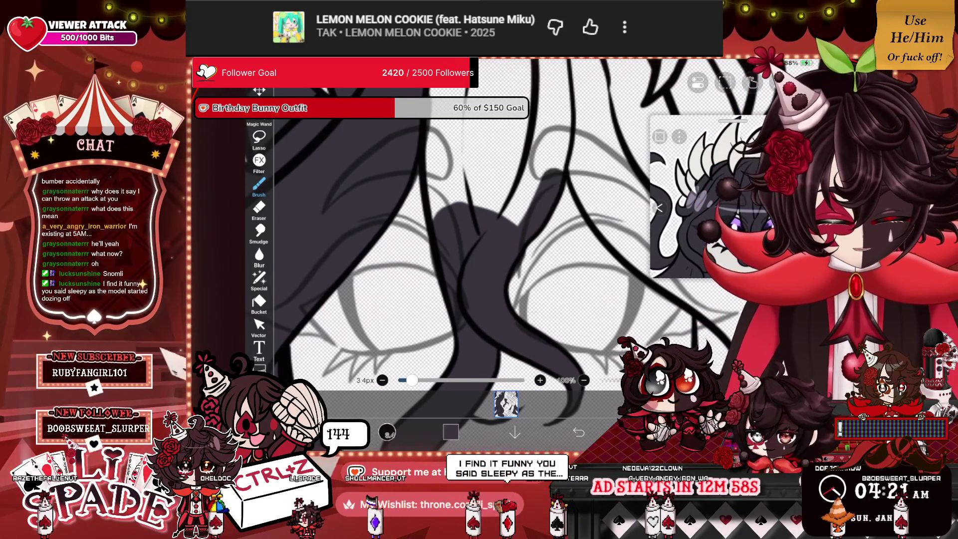
{"action": "left_click_drag", "start_coordinate": [459, 117], "coordinate": [456, 202]}
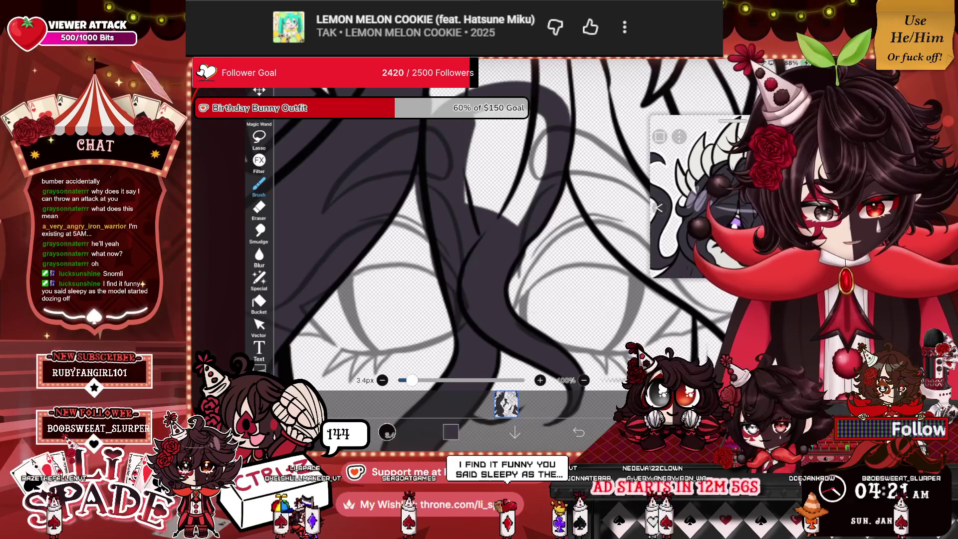
{"action": "left_click_drag", "start_coordinate": [478, 113], "coordinate": [473, 207]}
{"action": "left_click_drag", "start_coordinate": [491, 113], "coordinate": [491, 210]}
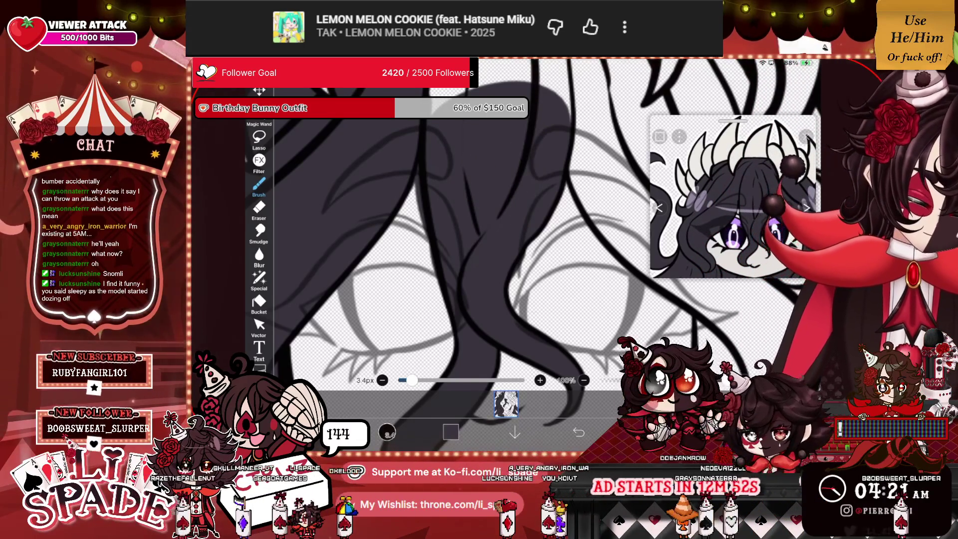
{"action": "scroll", "coordinate": [499, 250], "scroll_direction": "down", "scroll_amount": 3}
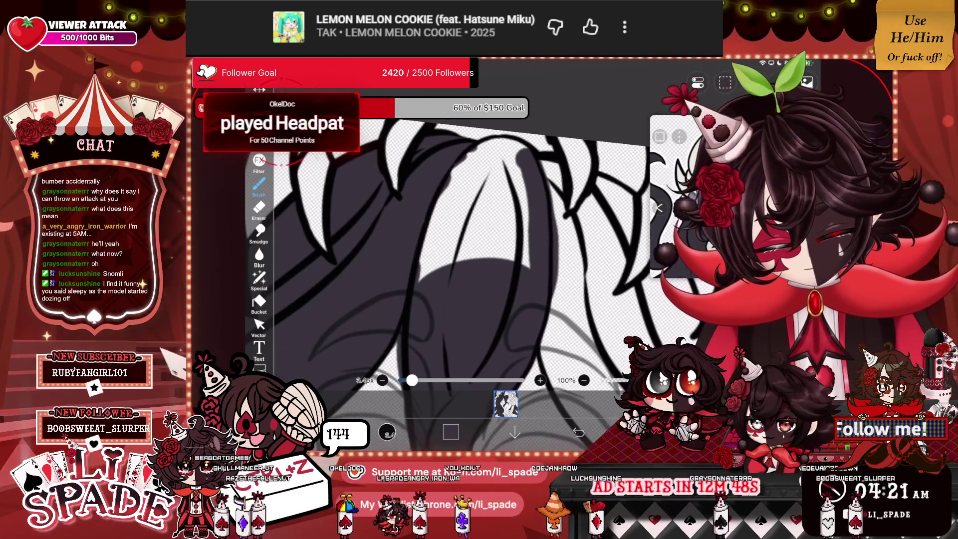
{"action": "left_click_drag", "start_coordinate": [479, 161], "coordinate": [458, 263]}
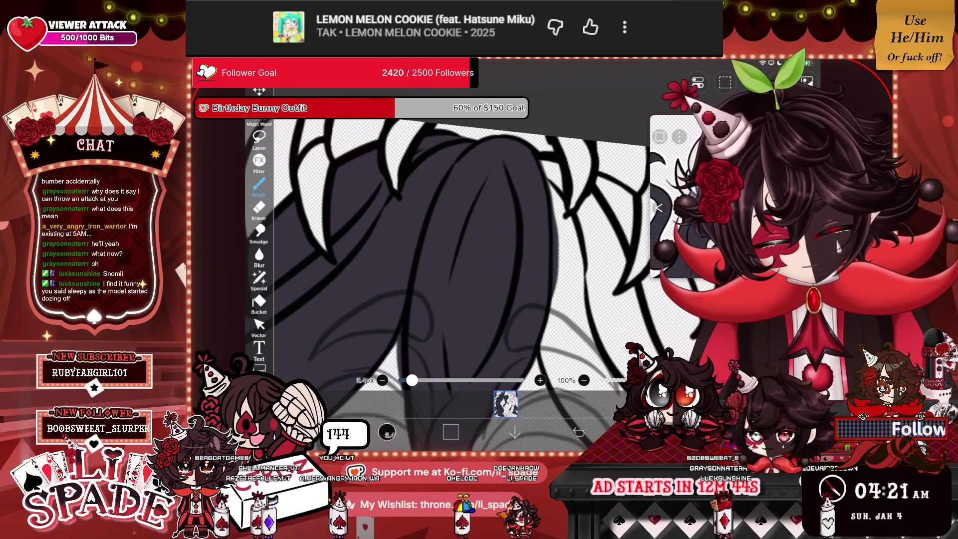
{"action": "scroll", "coordinate": [498, 207], "scroll_direction": "down", "scroll_amount": 5}
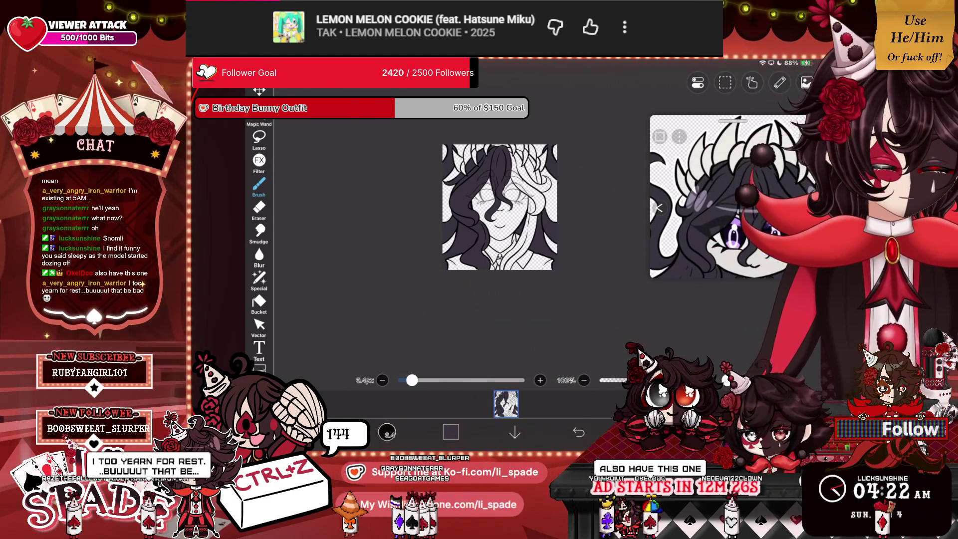
{"action": "scroll", "coordinate": [499, 240], "scroll_direction": "up", "scroll_amount": 5}
Step: Shade two bands of the hair strand beside the face with dark grey strokes
{"action": "scroll", "coordinate": [499, 239], "scroll_direction": "up", "scroll_amount": 3}
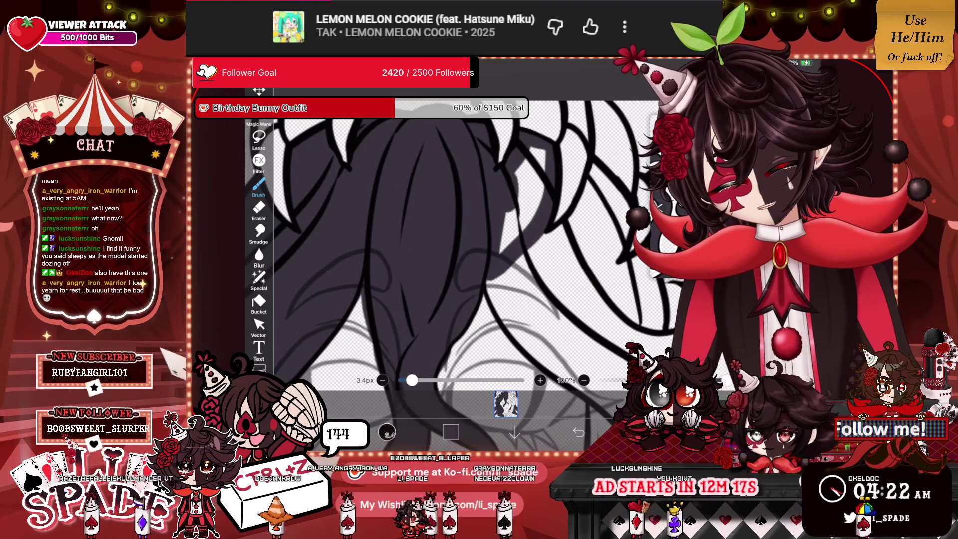
{"action": "scroll", "coordinate": [474, 239], "scroll_direction": "up", "scroll_amount": 3}
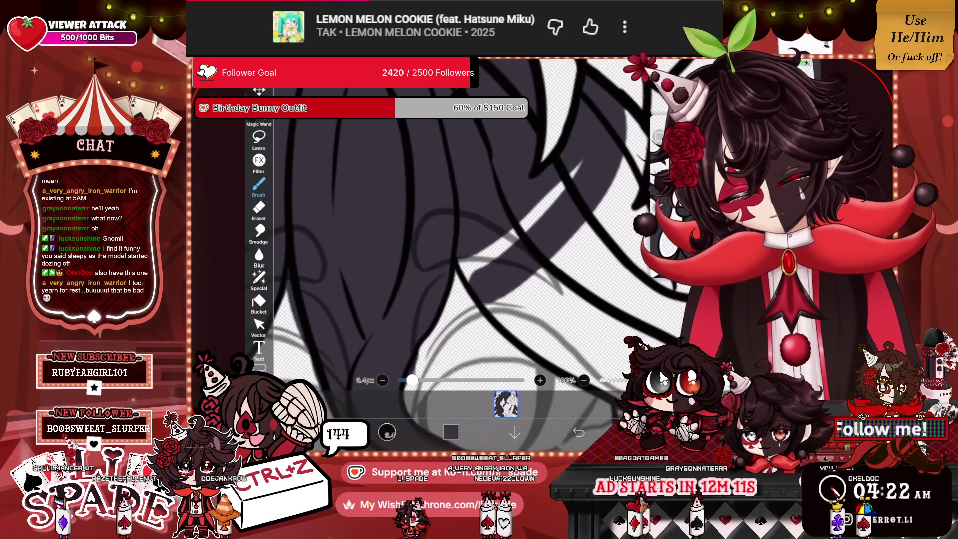
{"action": "scroll", "coordinate": [474, 240], "scroll_direction": "down", "scroll_amount": 3}
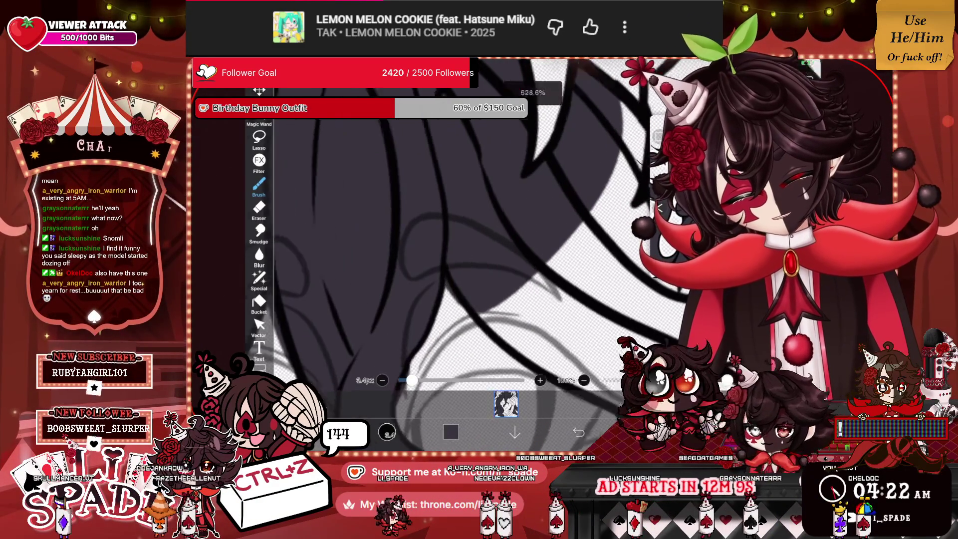
{"action": "mouse_move", "coordinate": [513, 164]}
{"action": "left_mouse_down"}
{"action": "mouse_move", "coordinate": [543, 281]}
{"action": "mouse_move", "coordinate": [558, 275]}
{"action": "left_mouse_up"}
{"action": "left_click_drag", "start_coordinate": [578, 167], "coordinate": [581, 276]}
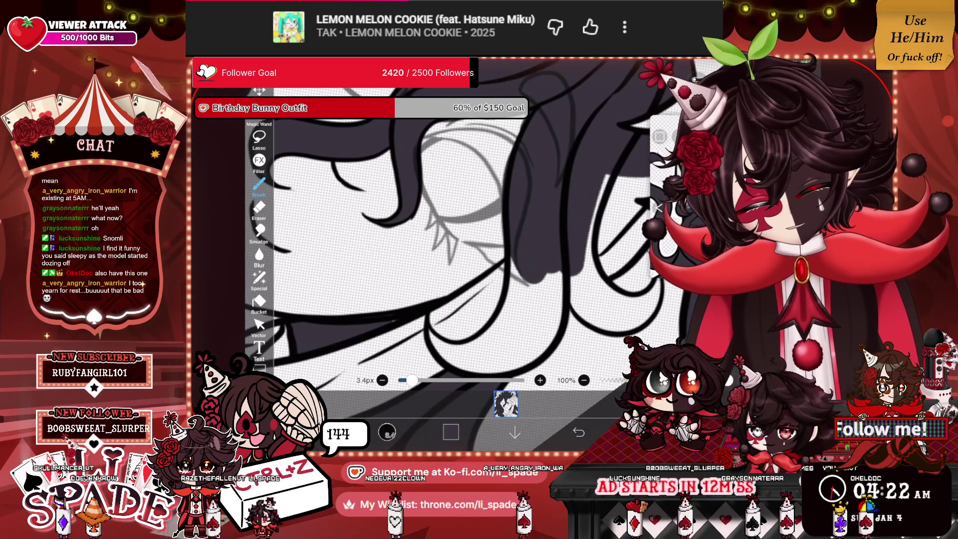
Step: Fill the light gap between the lower hair strands solidly with dark grey
{"action": "scroll", "coordinate": [474, 239], "scroll_direction": "up", "scroll_amount": 3}
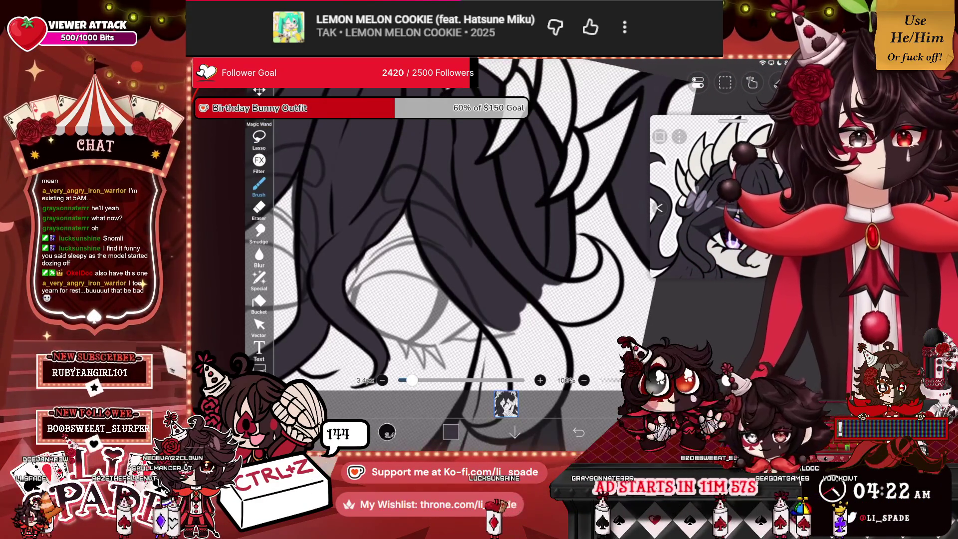
{"action": "scroll", "coordinate": [459, 224], "scroll_direction": "up", "scroll_amount": 5}
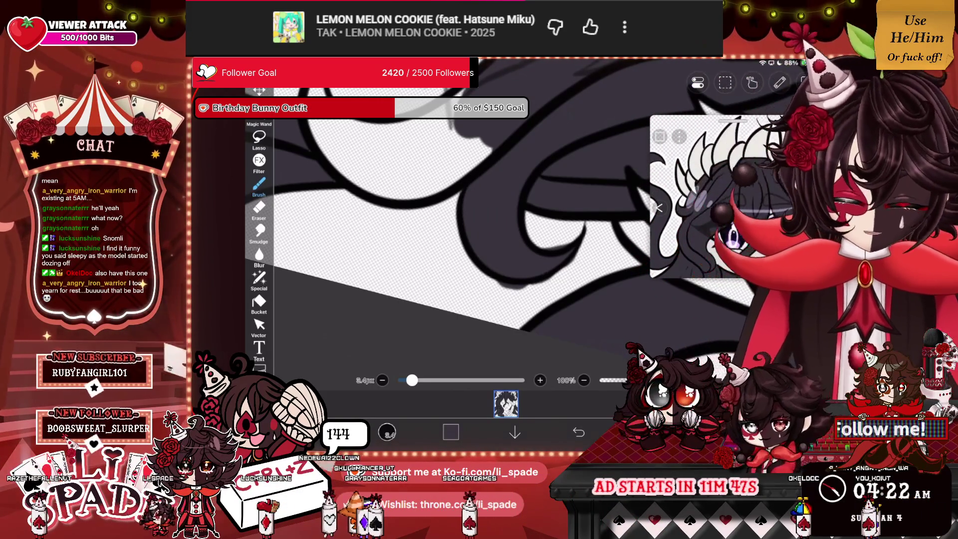
{"action": "scroll", "coordinate": [494, 225], "scroll_direction": "up", "scroll_amount": 2}
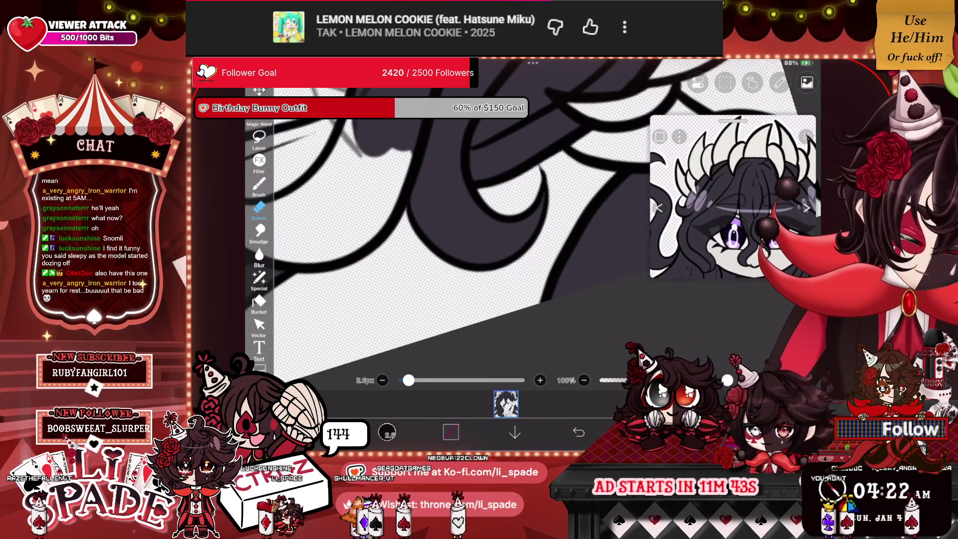
{"action": "scroll", "coordinate": [478, 239], "scroll_direction": "down", "scroll_amount": 5}
{"action": "scroll", "coordinate": [479, 239], "scroll_direction": "down", "scroll_amount": 5}
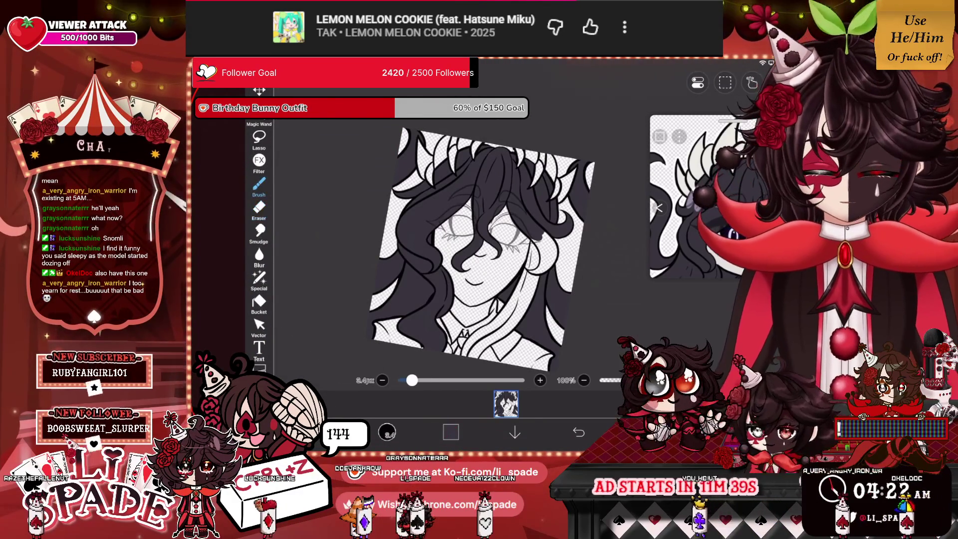
{"action": "scroll", "coordinate": [449, 249], "scroll_direction": "up", "scroll_amount": 5}
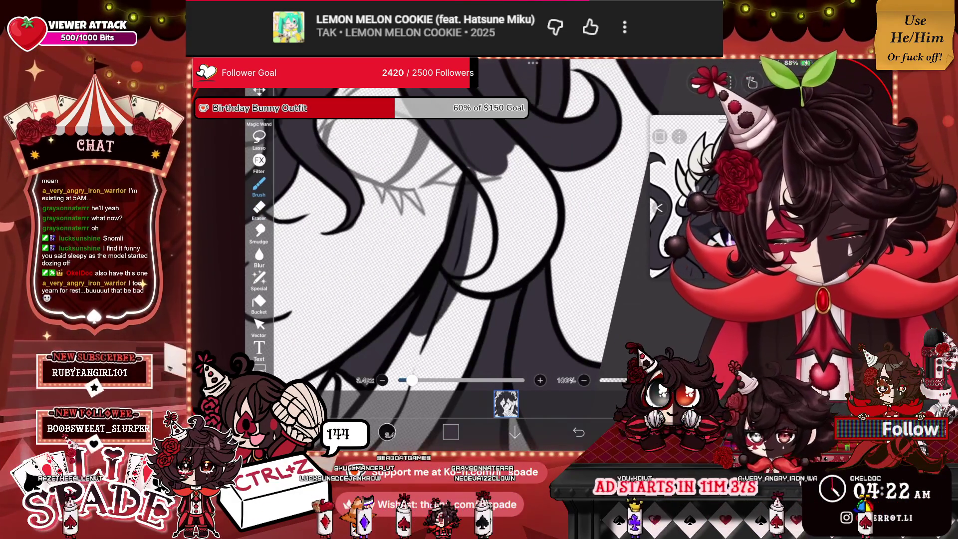
{"action": "left_click_drag", "start_coordinate": [484, 219], "coordinate": [449, 319]}
{"action": "mouse_move", "coordinate": [524, 280]}
{"action": "left_mouse_down"}
{"action": "mouse_move", "coordinate": [528, 219]}
{"action": "mouse_move", "coordinate": [543, 199]}
{"action": "mouse_move", "coordinate": [519, 160]}
{"action": "left_mouse_up"}
{"action": "left_click_drag", "start_coordinate": [519, 224], "coordinate": [484, 169]}
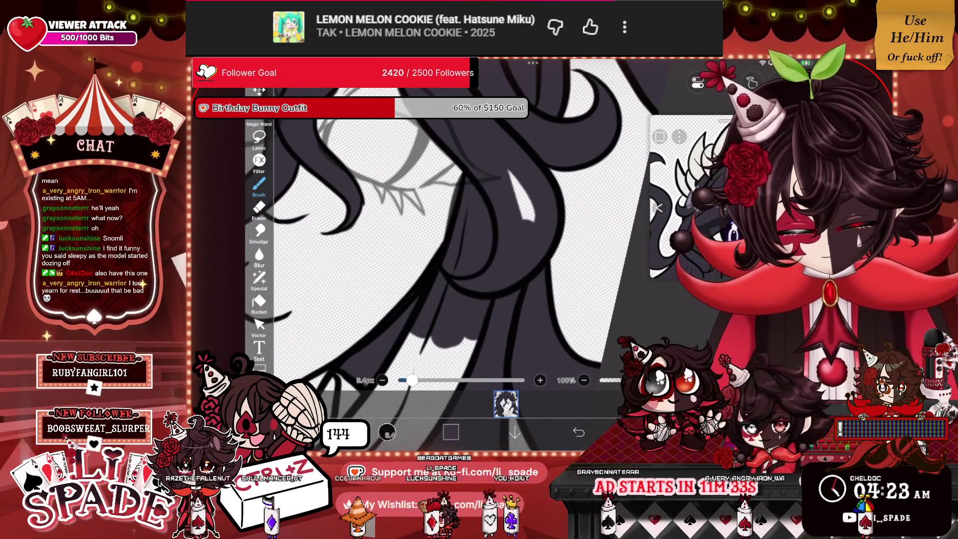
{"action": "scroll", "coordinate": [449, 225], "scroll_direction": "down", "scroll_amount": 5}
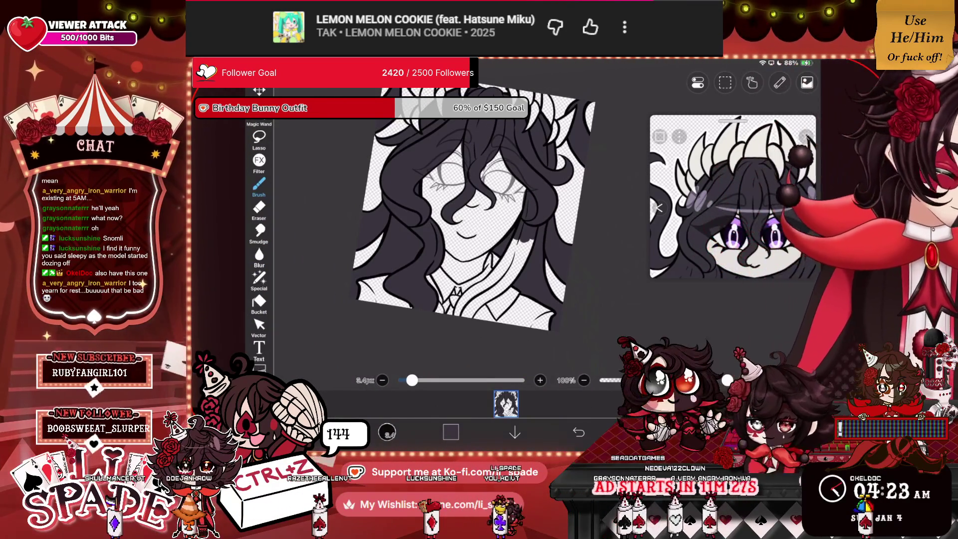
Step: Brush dark grey down the hair strand beside the tie, extending it to the collar
{"action": "scroll", "coordinate": [449, 200], "scroll_direction": "up", "scroll_amount": 3}
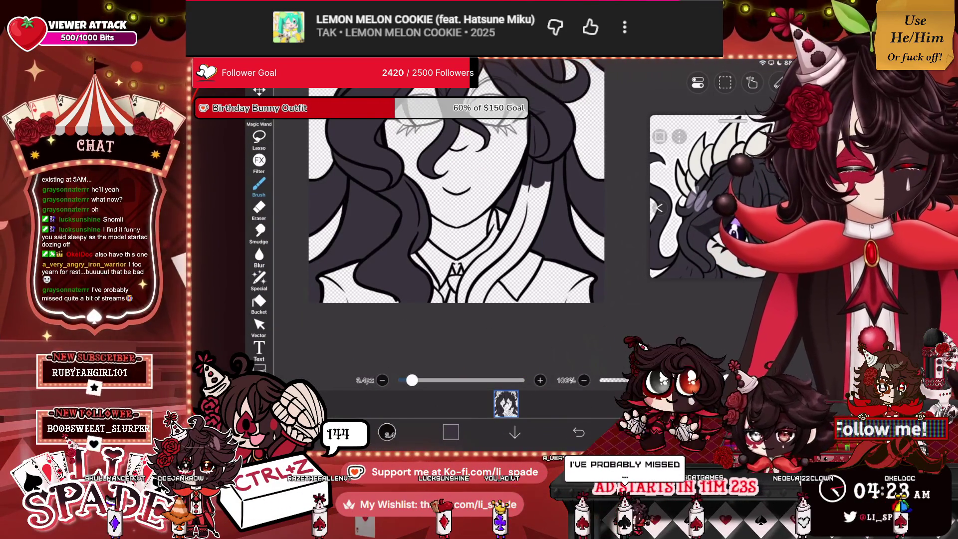
{"action": "scroll", "coordinate": [449, 224], "scroll_direction": "up", "scroll_amount": 5}
{"action": "left_click_drag", "start_coordinate": [533, 127], "coordinate": [509, 245]}
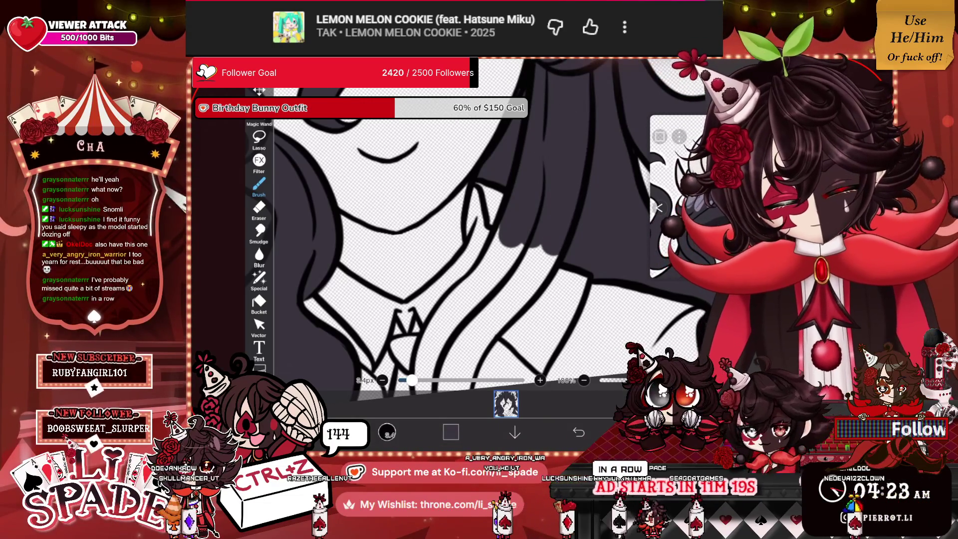
{"action": "left_click_drag", "start_coordinate": [516, 239], "coordinate": [486, 289]}
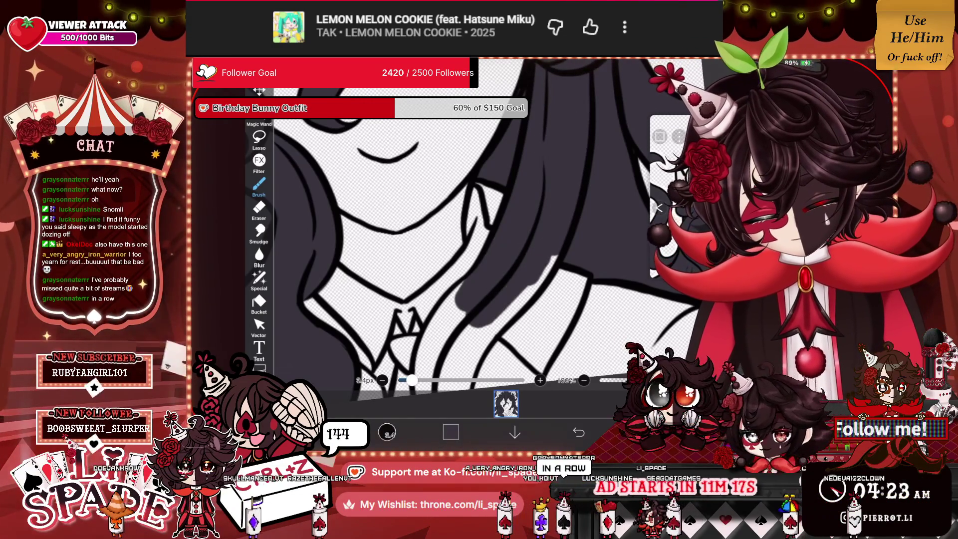
{"action": "left_click_drag", "start_coordinate": [409, 319], "coordinate": [466, 199]}
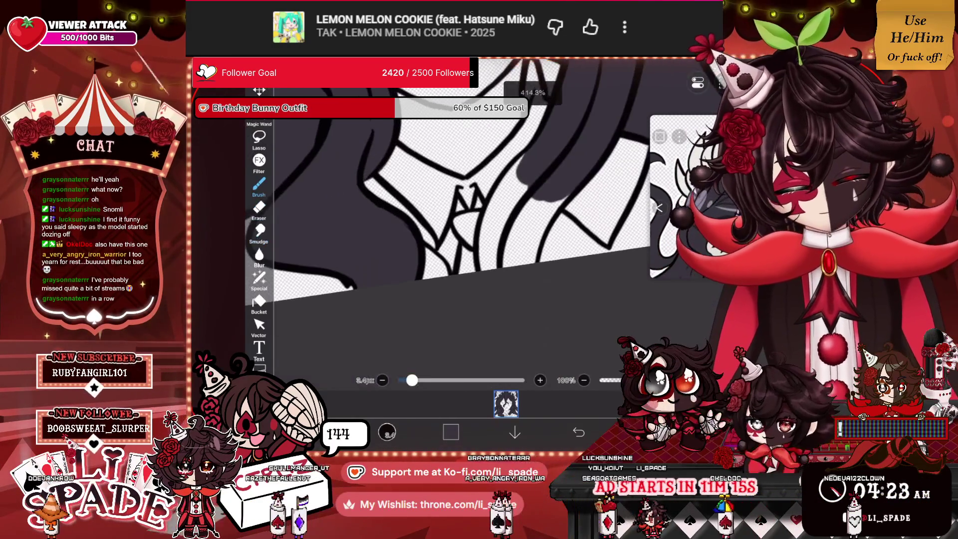
{"action": "left_click_drag", "start_coordinate": [538, 199], "coordinate": [514, 260]}
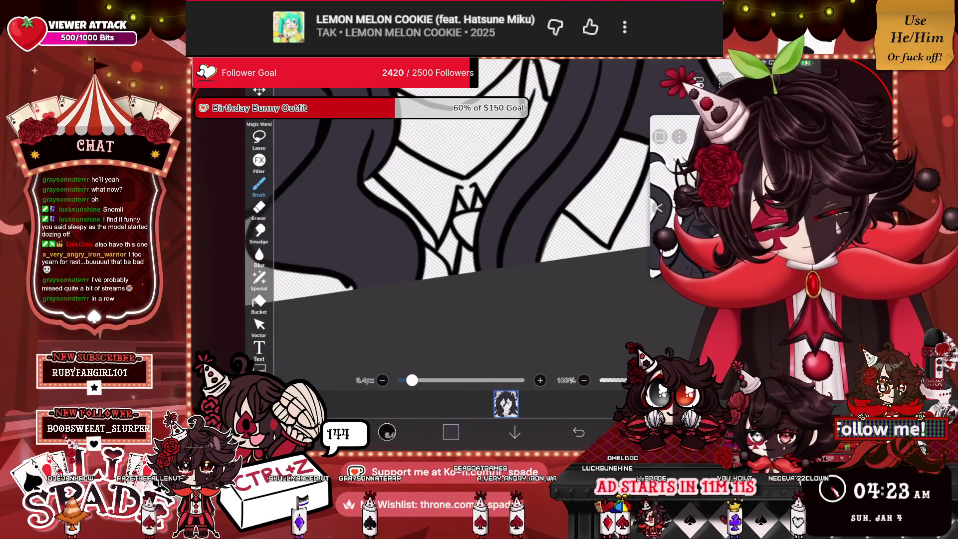
{"action": "scroll", "coordinate": [524, 194], "scroll_direction": "down", "scroll_amount": 5}
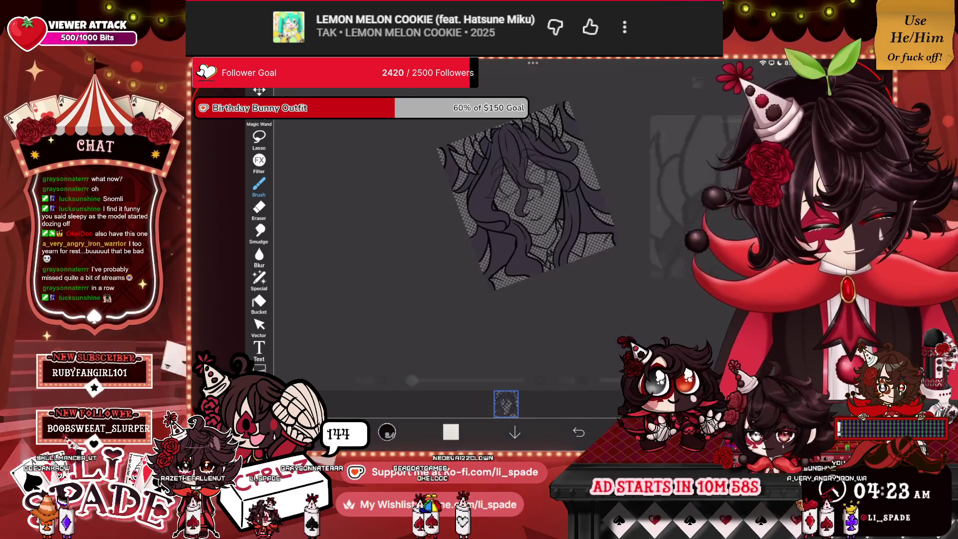
Step: Paint white over the grey gaps inside the first two tooth shapes
{"action": "scroll", "coordinate": [524, 199], "scroll_direction": "up", "scroll_amount": 5}
{"action": "left_click_drag", "start_coordinate": [558, 130], "coordinate": [499, 290]}
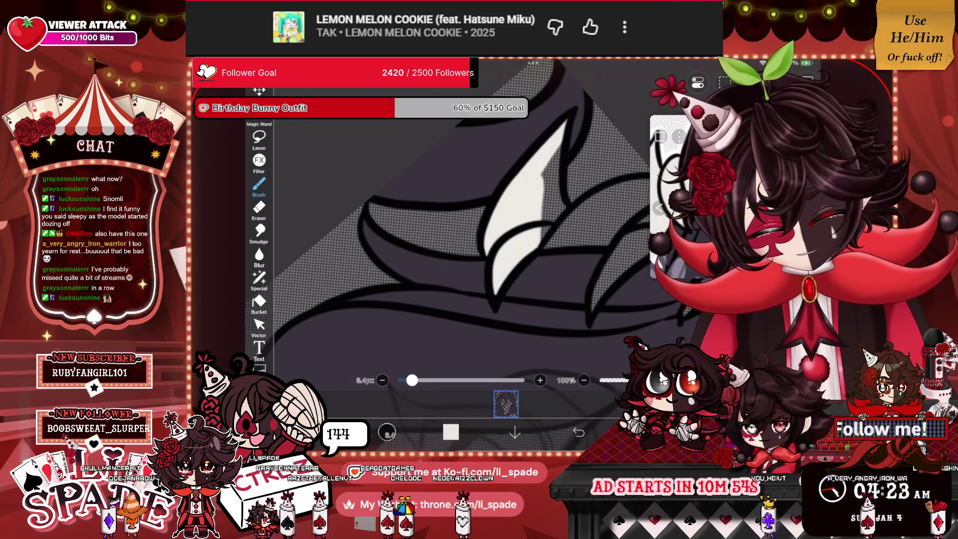
{"action": "left_click_drag", "start_coordinate": [529, 194], "coordinate": [553, 240]}
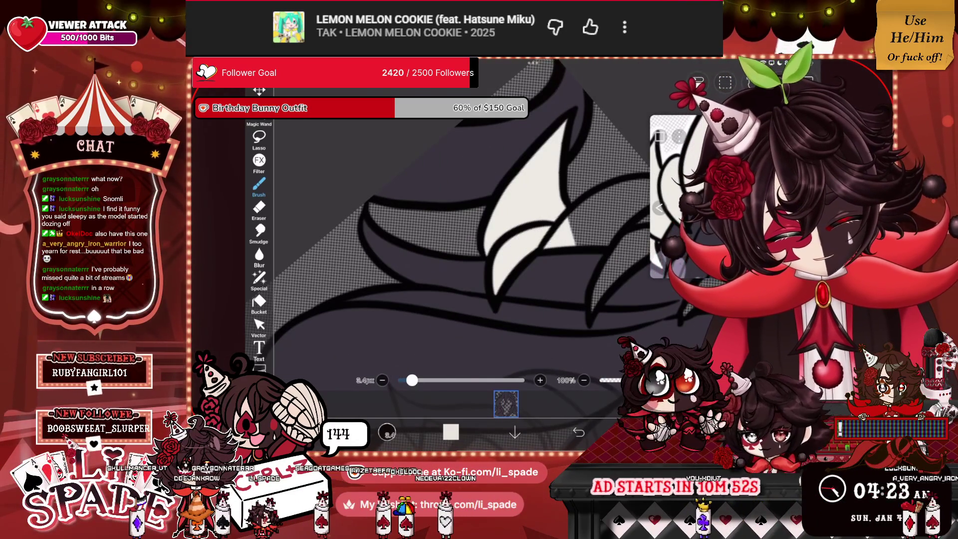
{"action": "scroll", "coordinate": [473, 249], "scroll_direction": "up", "scroll_amount": 3}
{"action": "mouse_move", "coordinate": [538, 155]}
{"action": "left_mouse_down"}
{"action": "mouse_move", "coordinate": [499, 294]}
{"action": "mouse_move", "coordinate": [549, 299]}
{"action": "left_mouse_up"}
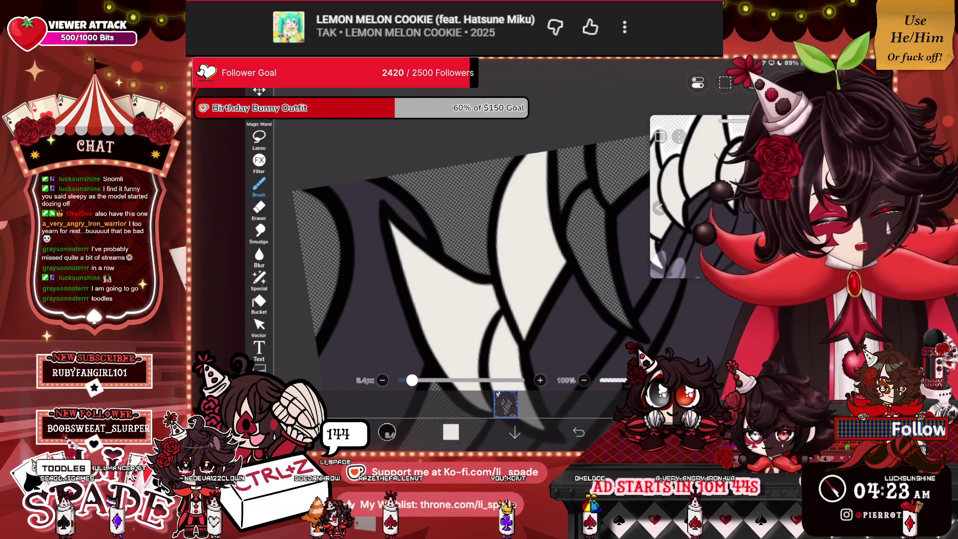
{"action": "left_click_drag", "start_coordinate": [583, 197], "coordinate": [598, 287]}
{"action": "scroll", "coordinate": [474, 250], "scroll_direction": "down", "scroll_amount": 3}
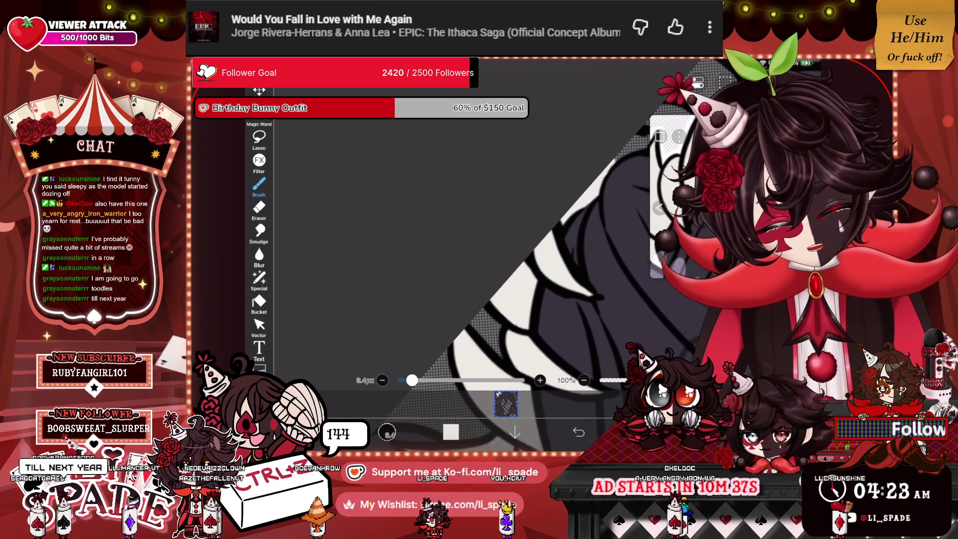
Step: Fill the spike-shaped tooth along the top edge with solid white
{"action": "scroll", "coordinate": [498, 249], "scroll_direction": "up", "scroll_amount": 1}
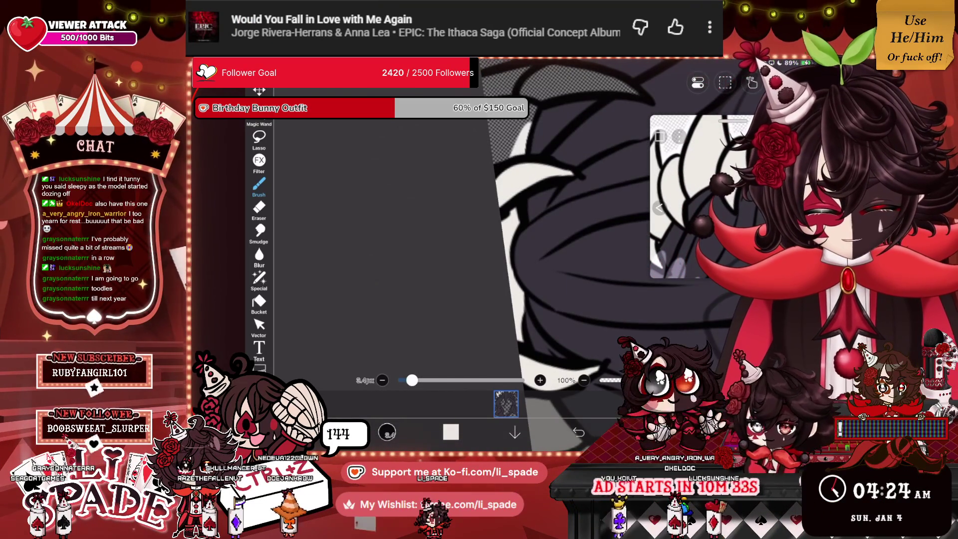
{"action": "scroll", "coordinate": [499, 224], "scroll_direction": "up", "scroll_amount": 2}
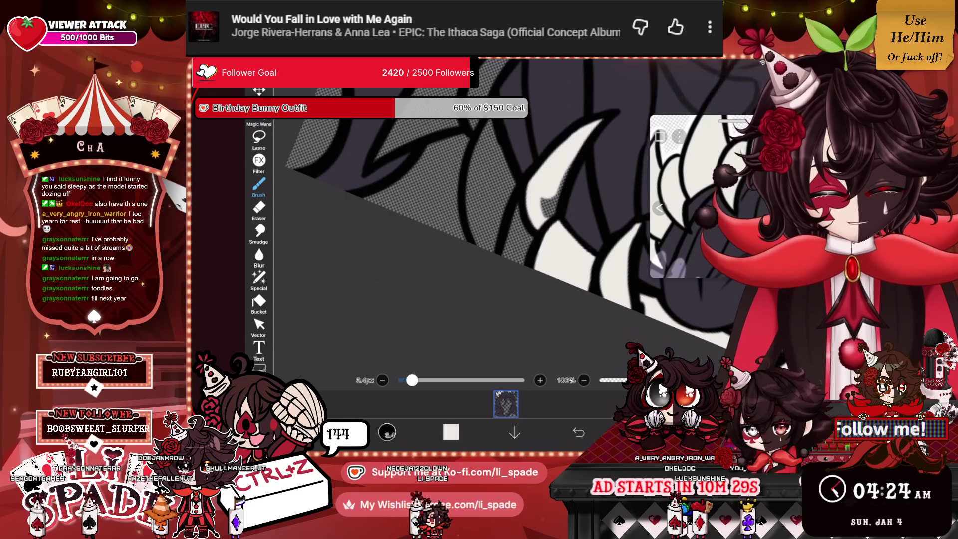
{"action": "scroll", "coordinate": [498, 225], "scroll_direction": "down", "scroll_amount": 1}
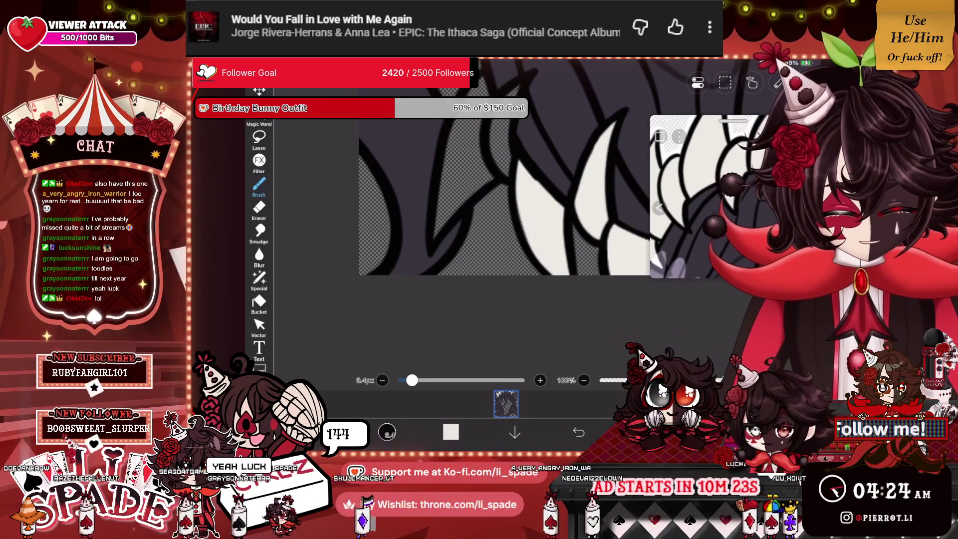
{"action": "scroll", "coordinate": [504, 194], "scroll_direction": "down", "scroll_amount": 1}
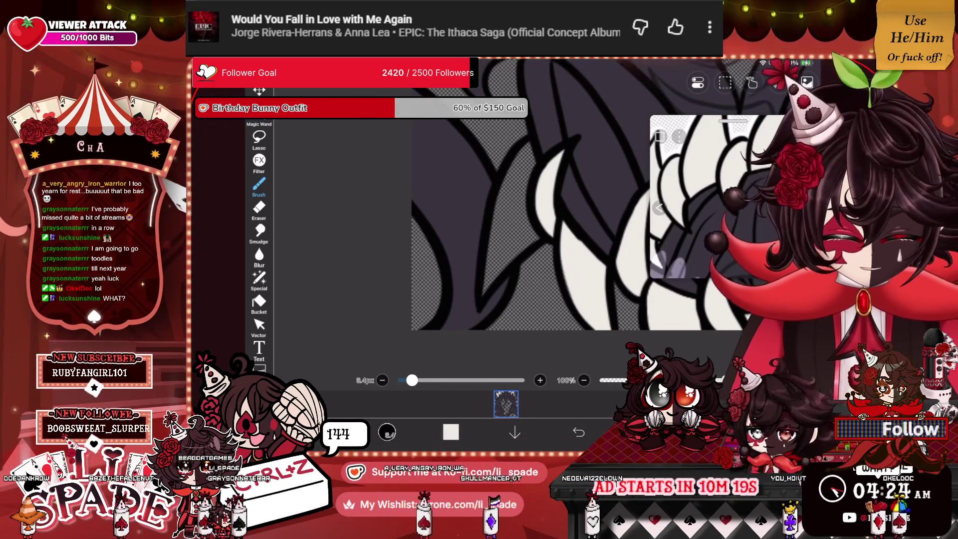
{"action": "left_click_drag", "start_coordinate": [519, 224], "coordinate": [494, 270]}
{"action": "left_click_drag", "start_coordinate": [529, 150], "coordinate": [504, 239]}
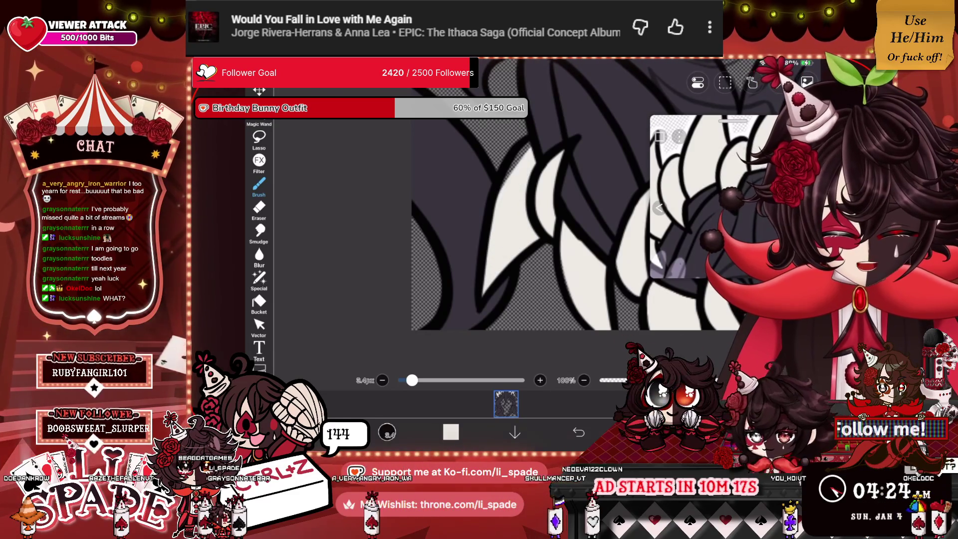
{"action": "scroll", "coordinate": [563, 200], "scroll_direction": "down", "scroll_amount": 5}
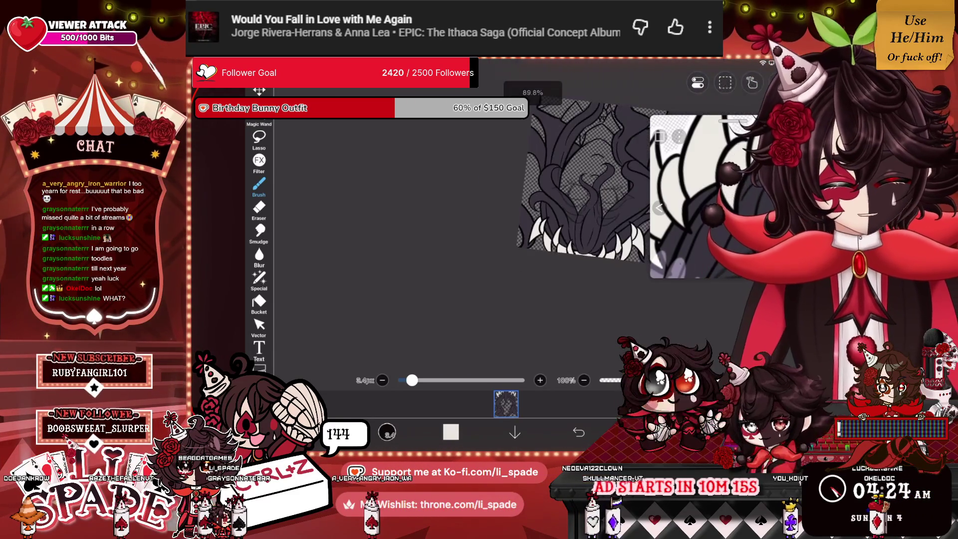
{"action": "scroll", "coordinate": [554, 235], "scroll_direction": "up", "scroll_amount": 3}
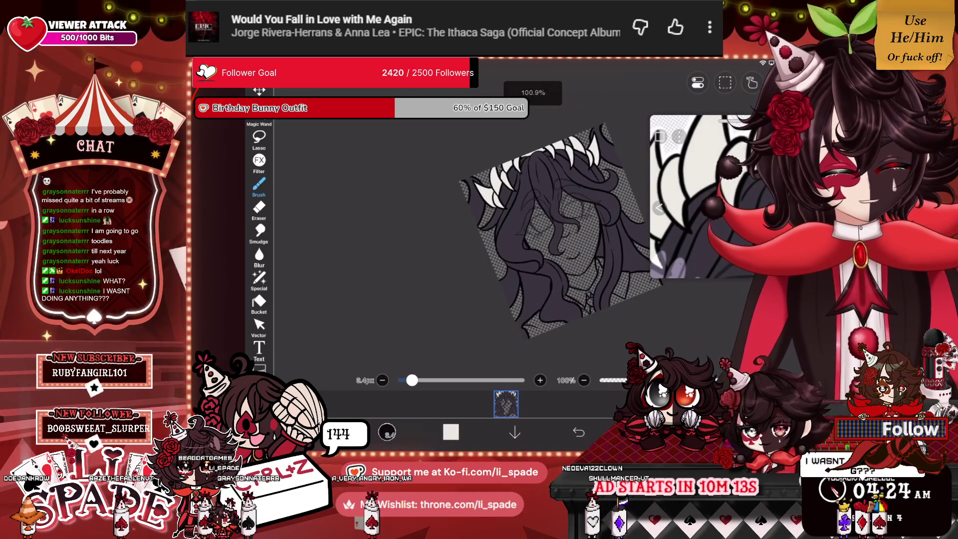
{"action": "scroll", "coordinate": [543, 237], "scroll_direction": "up", "scroll_amount": 1}
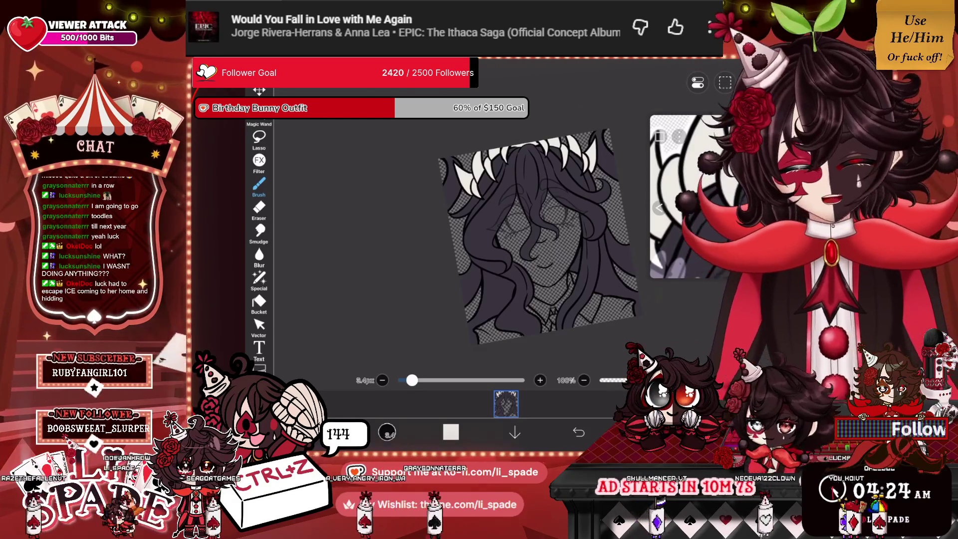
{"action": "scroll", "coordinate": [533, 220], "scroll_direction": "down", "scroll_amount": 2}
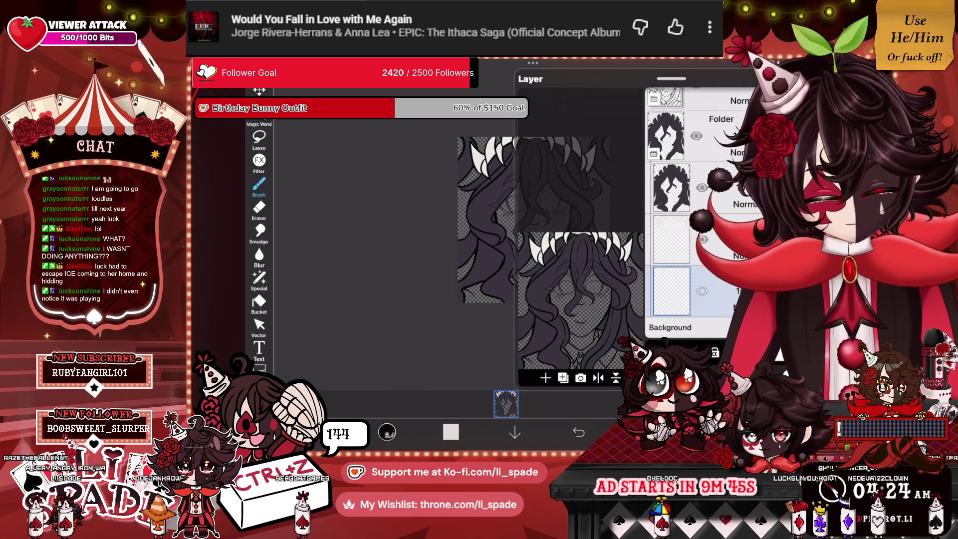
{"action": "scroll", "coordinate": [449, 224], "scroll_direction": "up", "scroll_amount": 5}
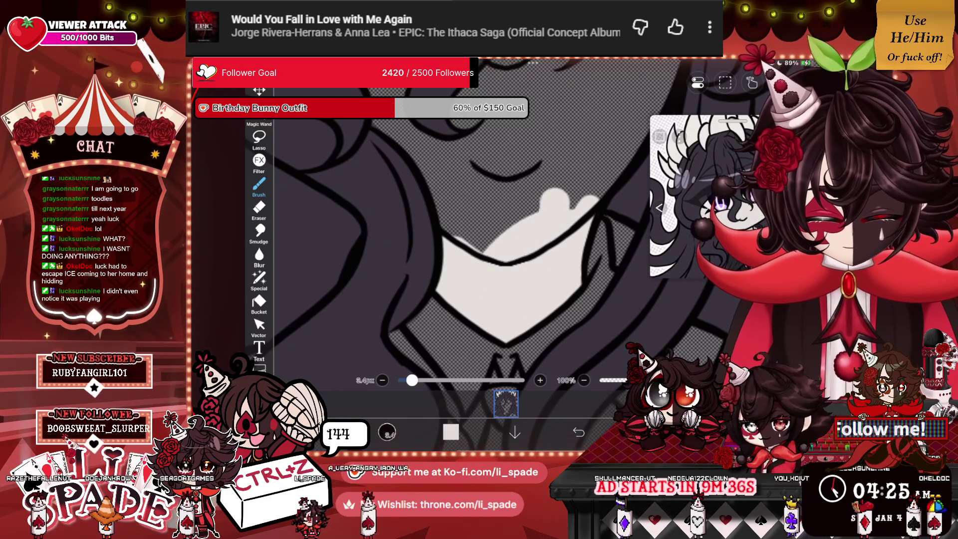
{"action": "left_click_drag", "start_coordinate": [563, 200], "coordinate": [469, 239]}
{"action": "mouse_move", "coordinate": [494, 179]}
{"action": "left_mouse_down"}
{"action": "mouse_move", "coordinate": [439, 229]}
{"action": "mouse_move", "coordinate": [593, 115]}
{"action": "left_mouse_up"}
{"action": "left_click_drag", "start_coordinate": [549, 179], "coordinate": [644, 115]}
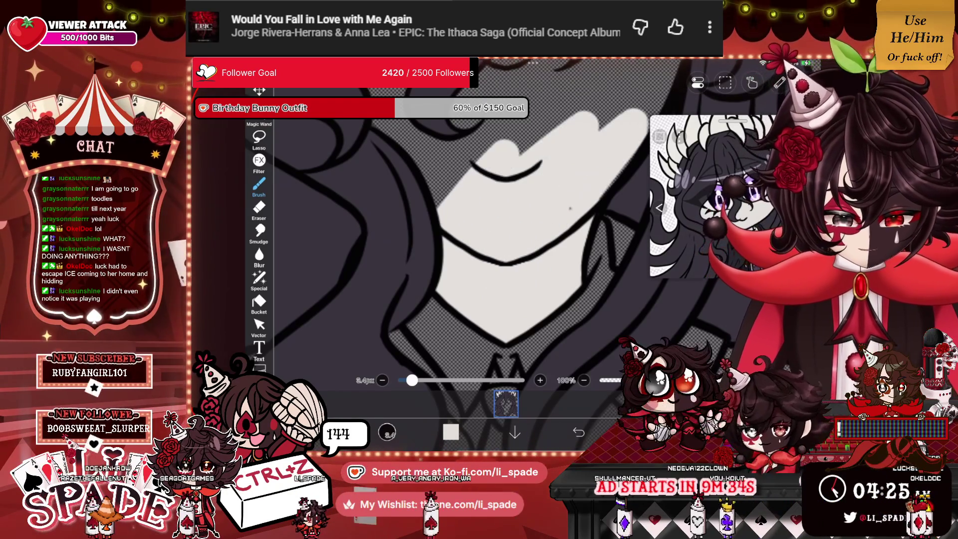
{"action": "scroll", "coordinate": [499, 239], "scroll_direction": "down", "scroll_amount": 3}
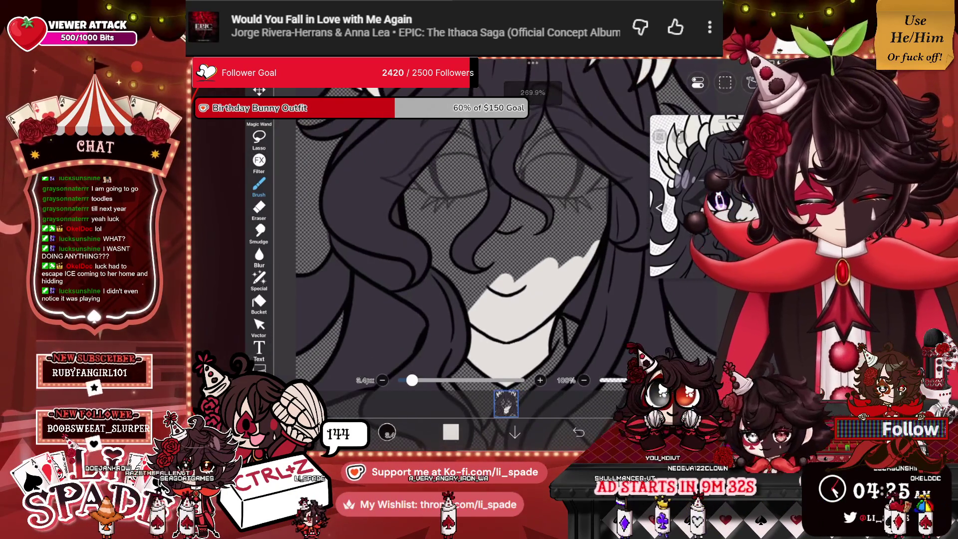
{"action": "mouse_move", "coordinate": [586, 225]}
{"action": "left_mouse_down"}
{"action": "mouse_move", "coordinate": [549, 169]}
{"action": "mouse_move", "coordinate": [498, 274]}
{"action": "mouse_move", "coordinate": [538, 119]}
{"action": "left_mouse_up"}
{"action": "mouse_move", "coordinate": [449, 120]}
{"action": "left_mouse_down"}
{"action": "mouse_move", "coordinate": [463, 283]}
{"action": "mouse_move", "coordinate": [419, 167]}
{"action": "left_mouse_up"}
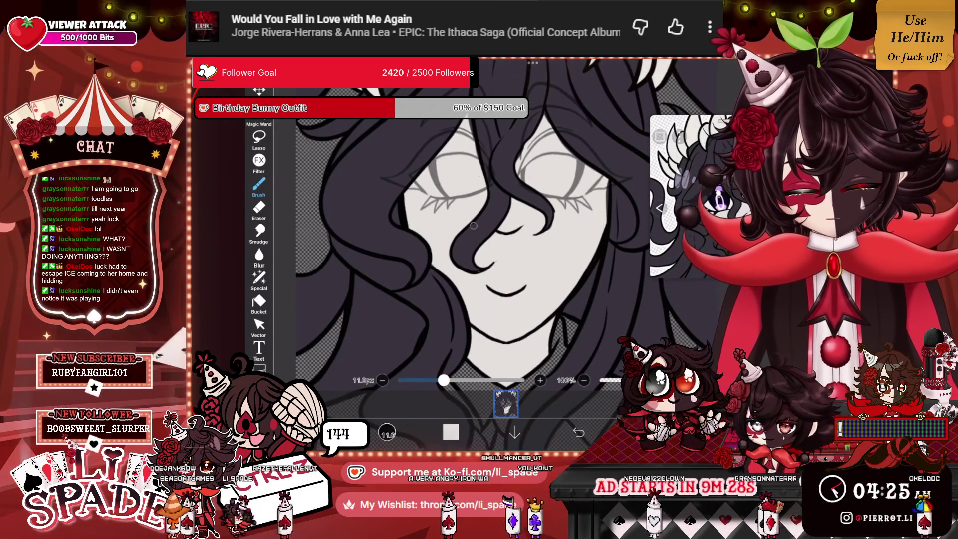
{"action": "scroll", "coordinate": [523, 247], "scroll_direction": "down", "scroll_amount": 5}
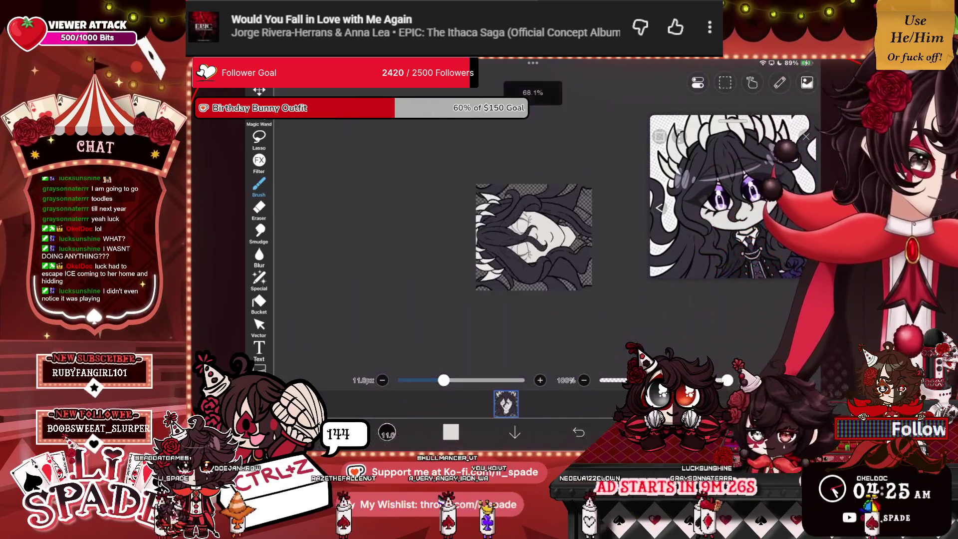
{"action": "scroll", "coordinate": [486, 239], "scroll_direction": "up", "scroll_amount": 2}
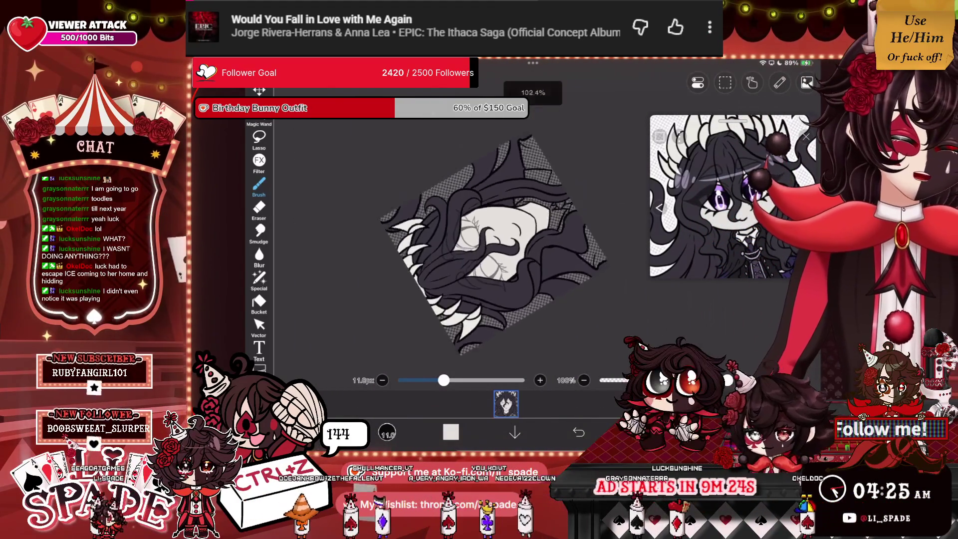
{"action": "scroll", "coordinate": [486, 240], "scroll_direction": "up", "scroll_amount": 5}
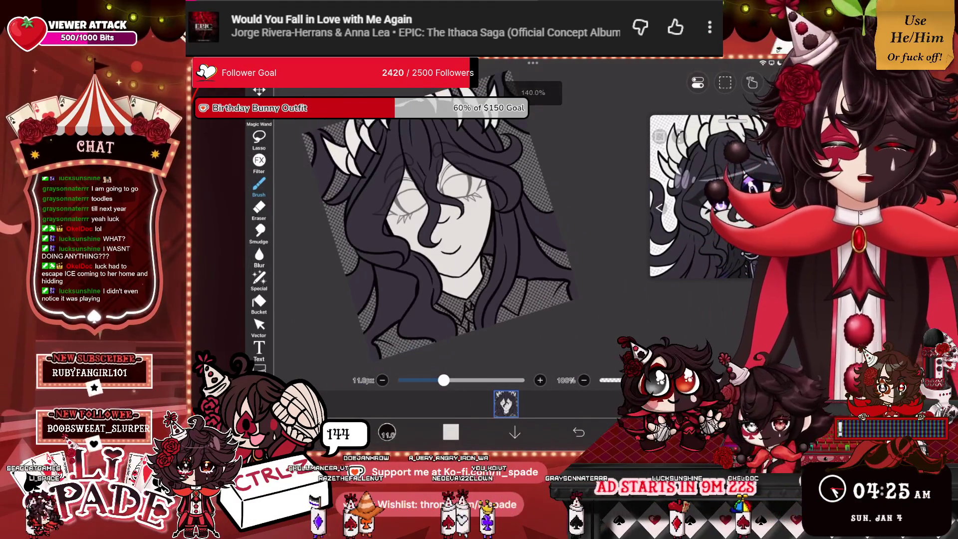
{"action": "scroll", "coordinate": [479, 214], "scroll_direction": "down", "scroll_amount": 3}
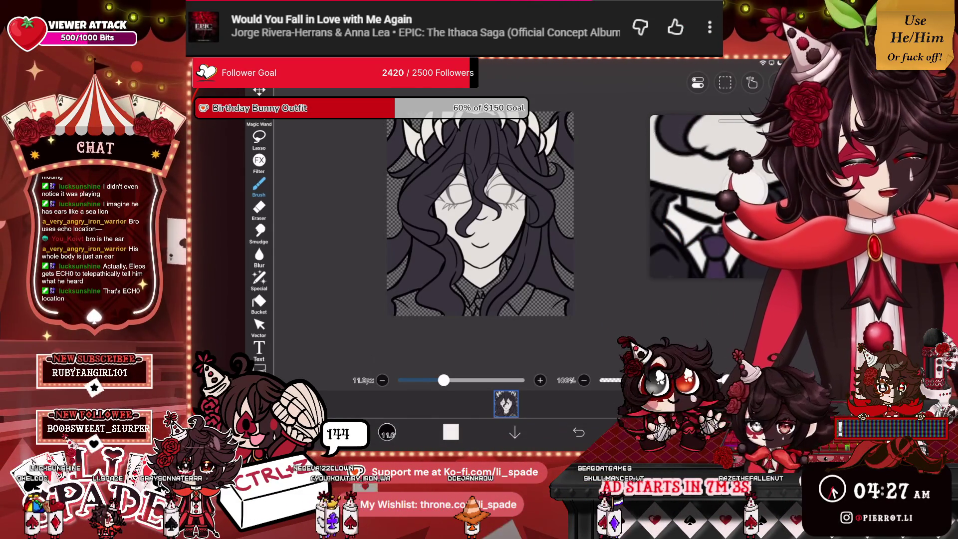
Step: Open the layer list to check the layers around the collar
{"action": "left_click", "coordinate": [642, 431]}
{"action": "left_click", "coordinate": [643, 432]}
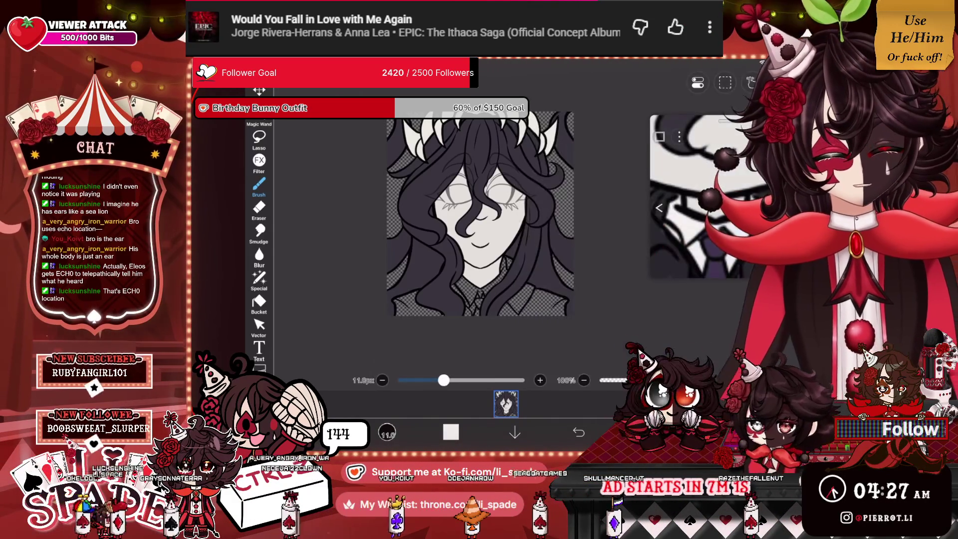
{"action": "scroll", "coordinate": [499, 194], "scroll_direction": "up", "scroll_amount": 3}
{"action": "left_click", "coordinate": [643, 431]}
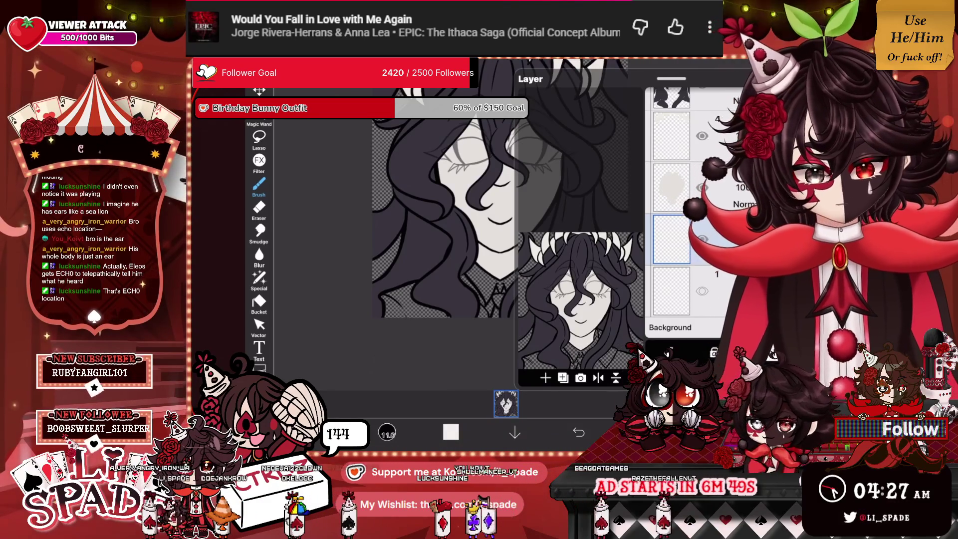
Step: Reduce the brush size to 6.4px, undoing a stray stroke
{"action": "scroll", "coordinate": [461, 231], "scroll_direction": "up", "scroll_amount": 5}
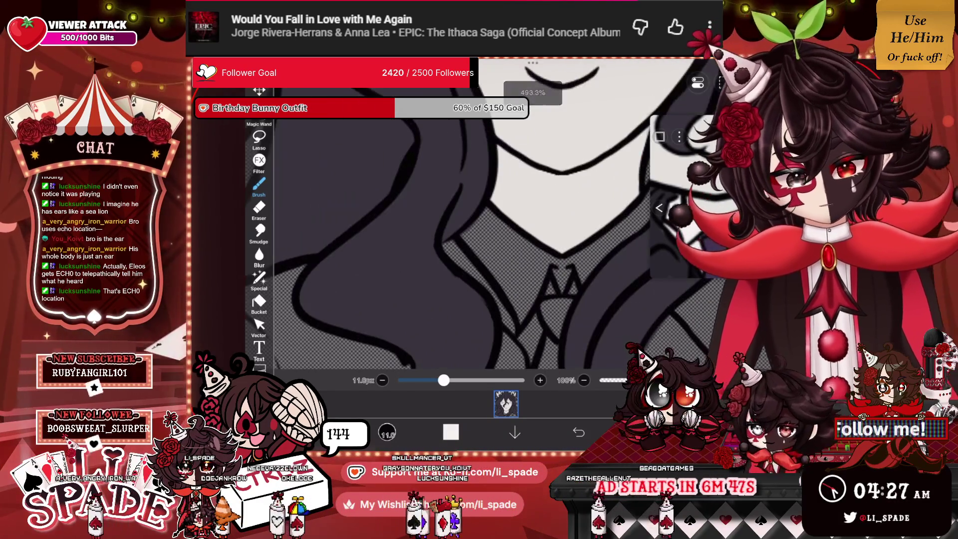
{"action": "left_click_drag", "start_coordinate": [461, 232], "coordinate": [494, 279]}
{"action": "key", "text": "ctrl+z"}
{"action": "left_click_drag", "start_coordinate": [431, 380], "coordinate": [424, 380]}
Step: Paint white along the collar edge and just below the tie knot
{"action": "left_click_drag", "start_coordinate": [463, 234], "coordinate": [522, 319]}
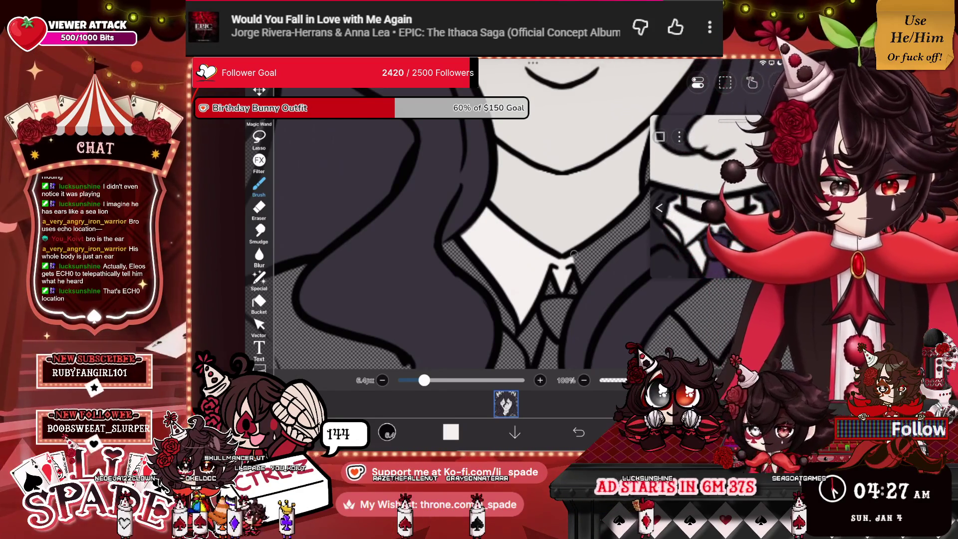
{"action": "scroll", "coordinate": [479, 240], "scroll_direction": "up", "scroll_amount": 3}
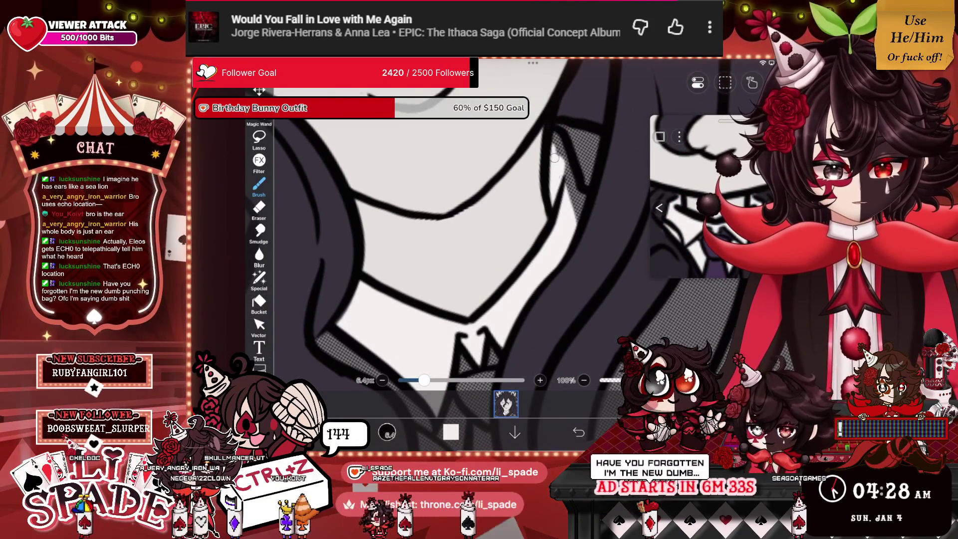
{"action": "scroll", "coordinate": [479, 224], "scroll_direction": "down", "scroll_amount": 3}
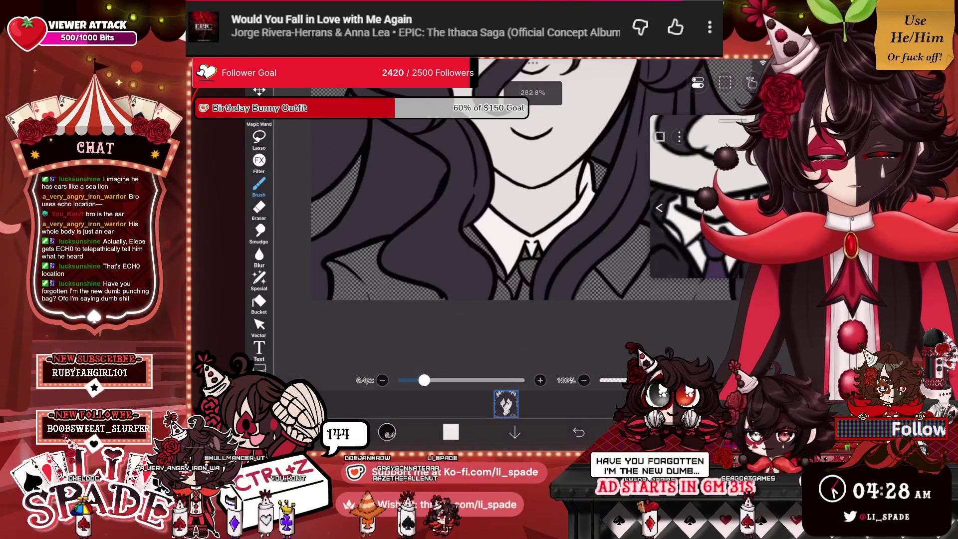
{"action": "scroll", "coordinate": [479, 200], "scroll_direction": "up", "scroll_amount": 2}
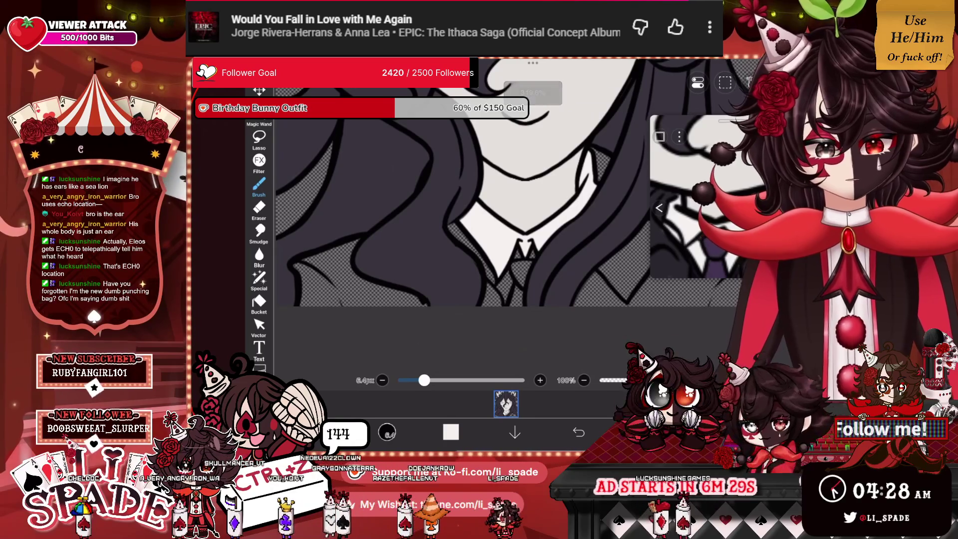
{"action": "scroll", "coordinate": [479, 200], "scroll_direction": "up", "scroll_amount": 3}
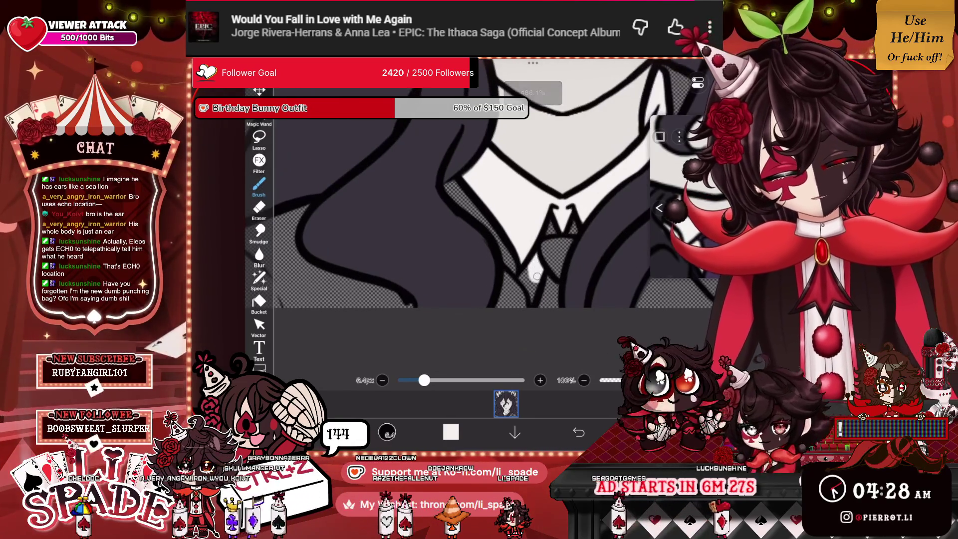
{"action": "left_click_drag", "start_coordinate": [536, 264], "coordinate": [529, 288]}
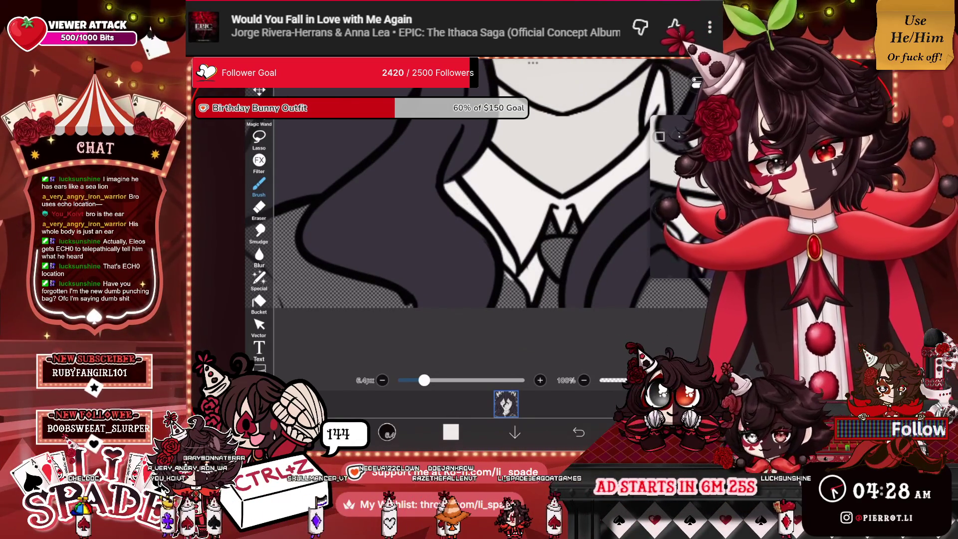
{"action": "scroll", "coordinate": [479, 200], "scroll_direction": "down", "scroll_amount": 3}
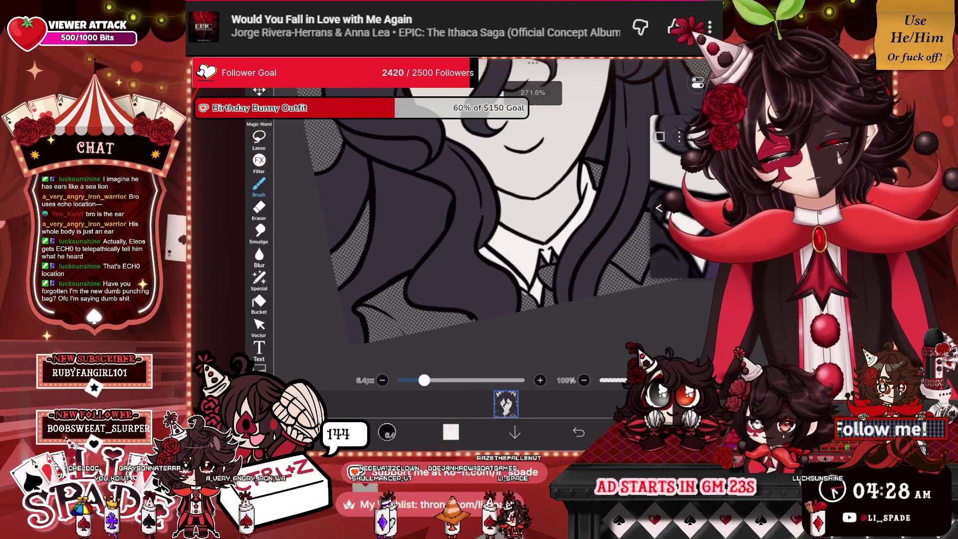
{"action": "scroll", "coordinate": [479, 199], "scroll_direction": "up", "scroll_amount": 3}
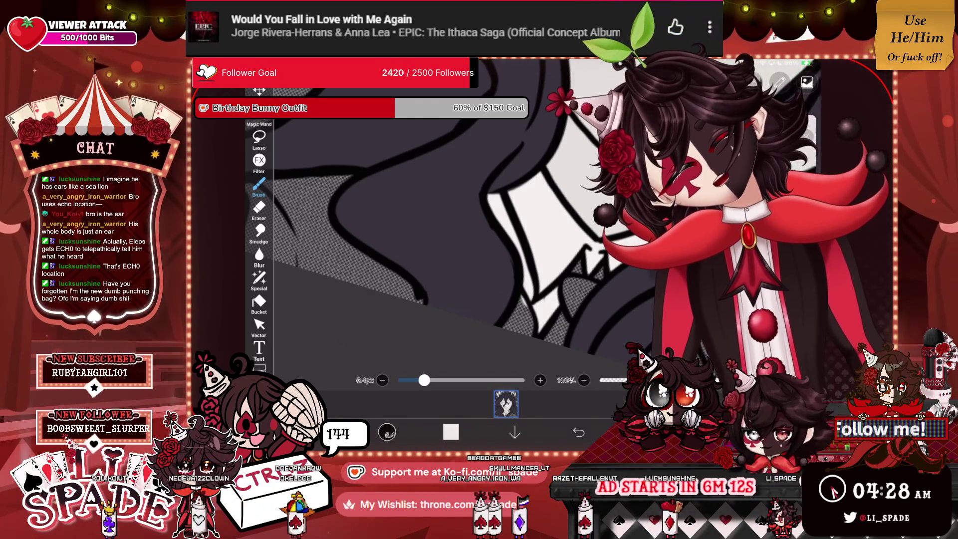
{"action": "key", "text": "e"}
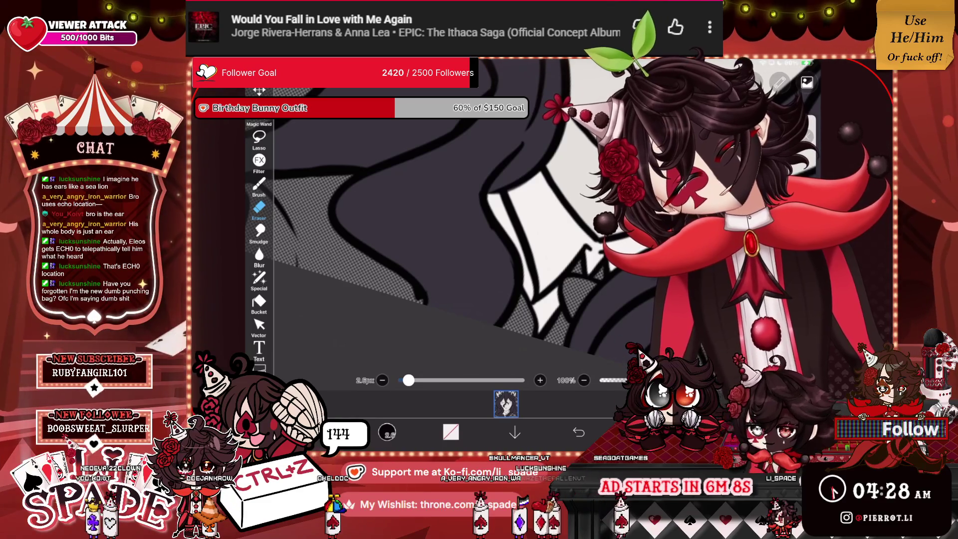
Step: Switch back to the purple brush and paint over the tie
{"action": "scroll", "coordinate": [458, 219], "scroll_direction": "up", "scroll_amount": 3}
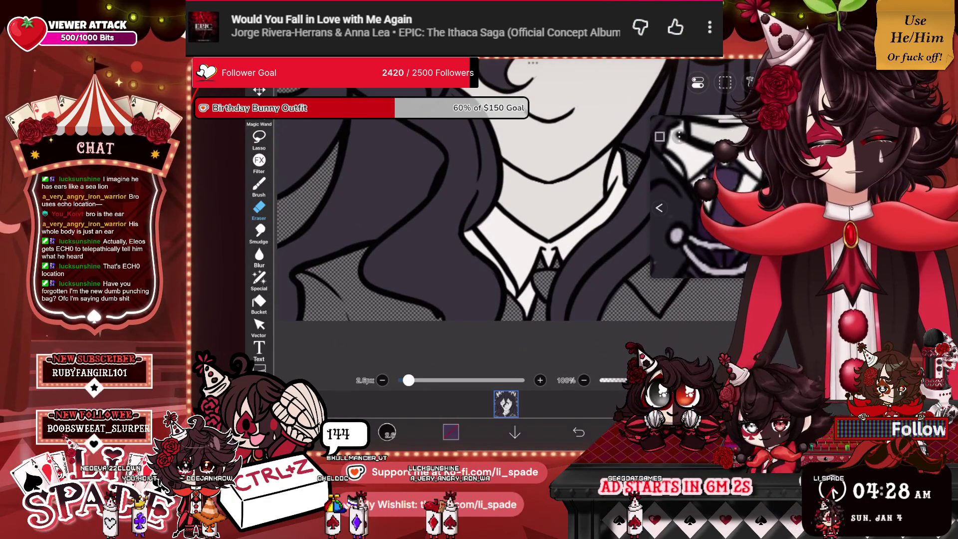
{"action": "left_click", "coordinate": [505, 404]}
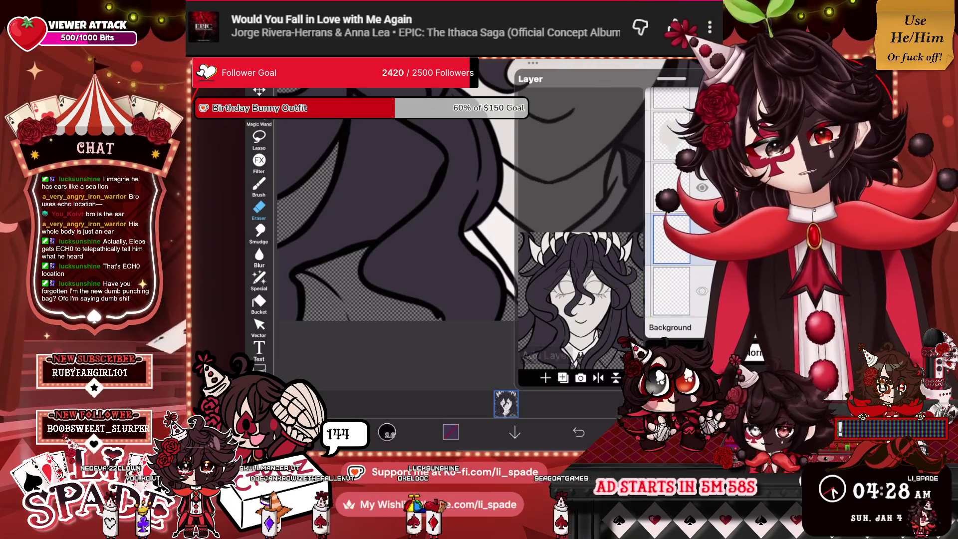
{"action": "left_click", "coordinate": [505, 404]}
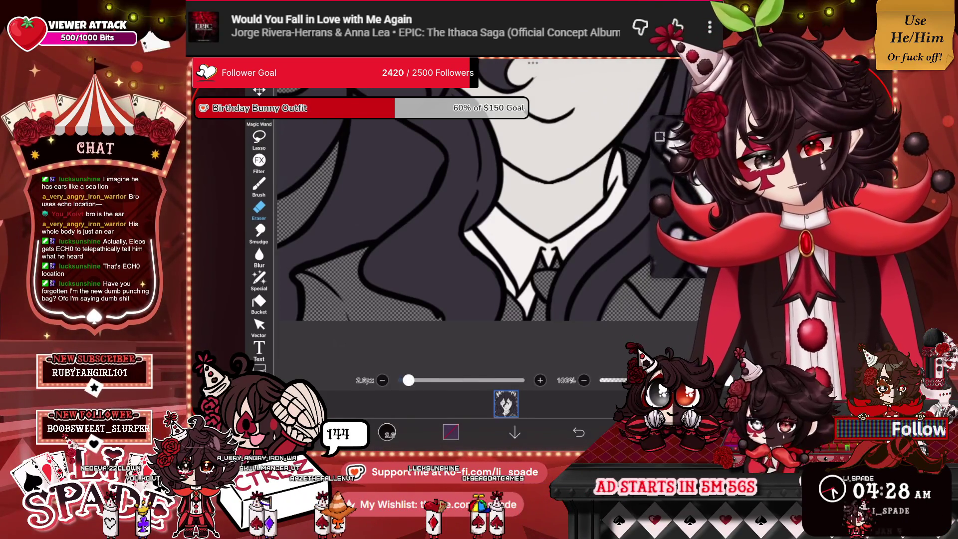
{"action": "left_click", "coordinate": [259, 185]}
{"action": "left_click_drag", "start_coordinate": [546, 273], "coordinate": [539, 316]}
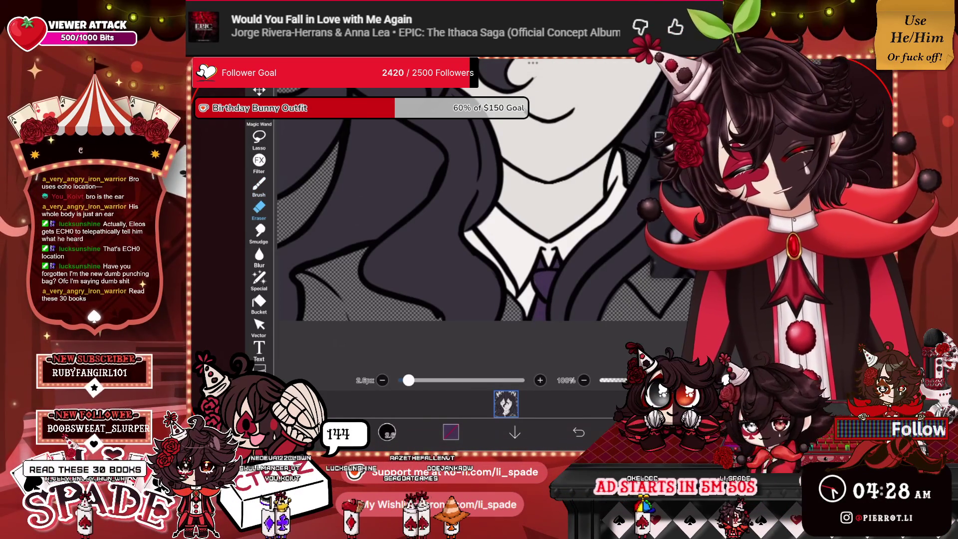
Step: Switch to the Eraser and review the layer list
{"action": "left_click", "coordinate": [259, 210]}
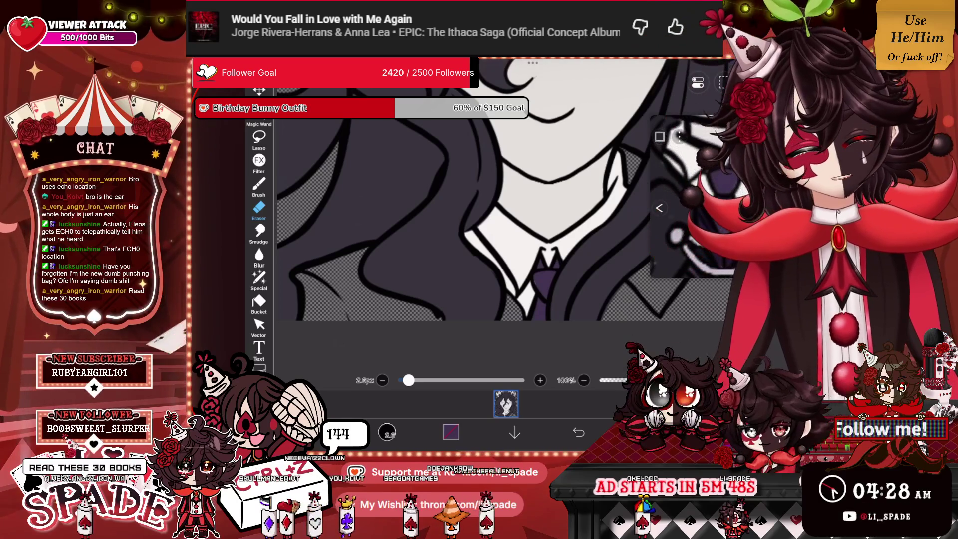
{"action": "left_click", "coordinate": [506, 403]}
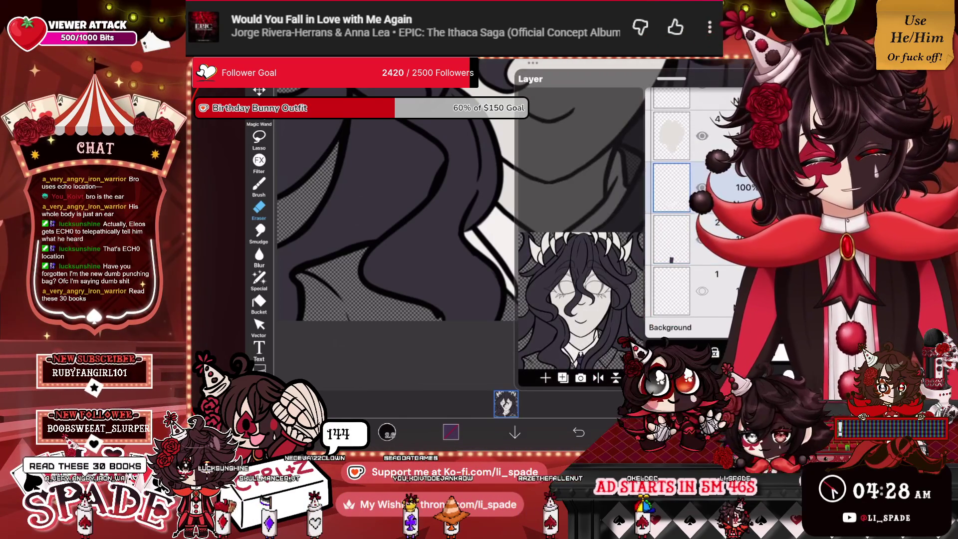
{"action": "left_click", "coordinate": [506, 403]}
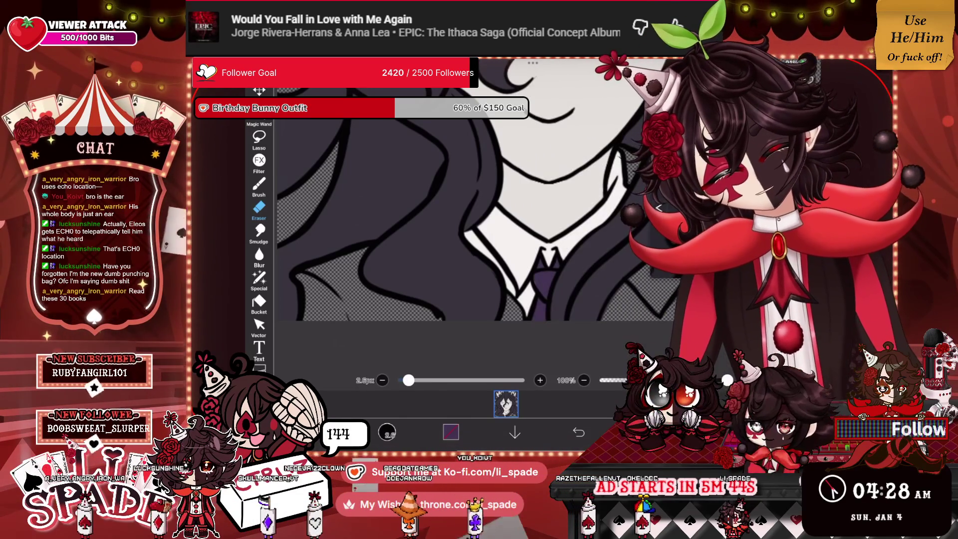
{"action": "scroll", "coordinate": [574, 190], "scroll_direction": "down", "scroll_amount": 3}
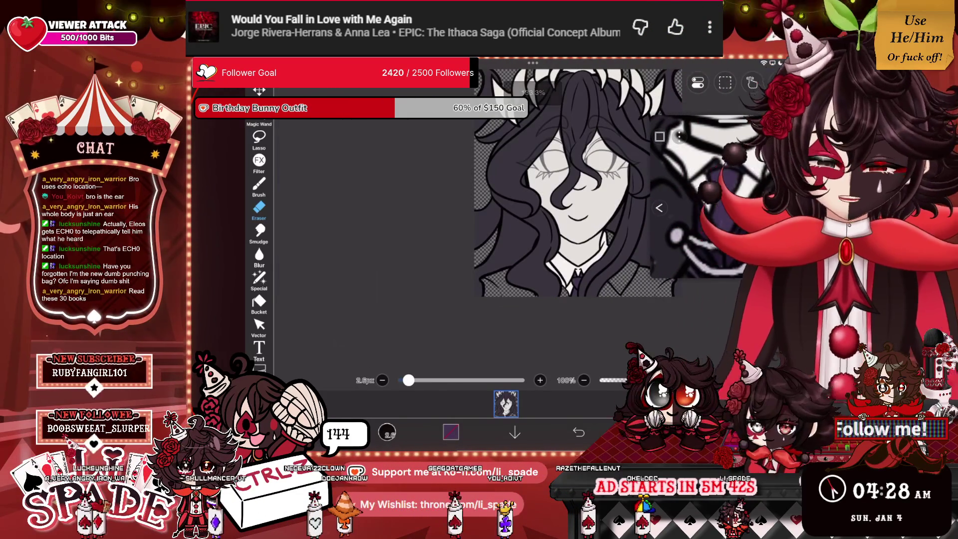
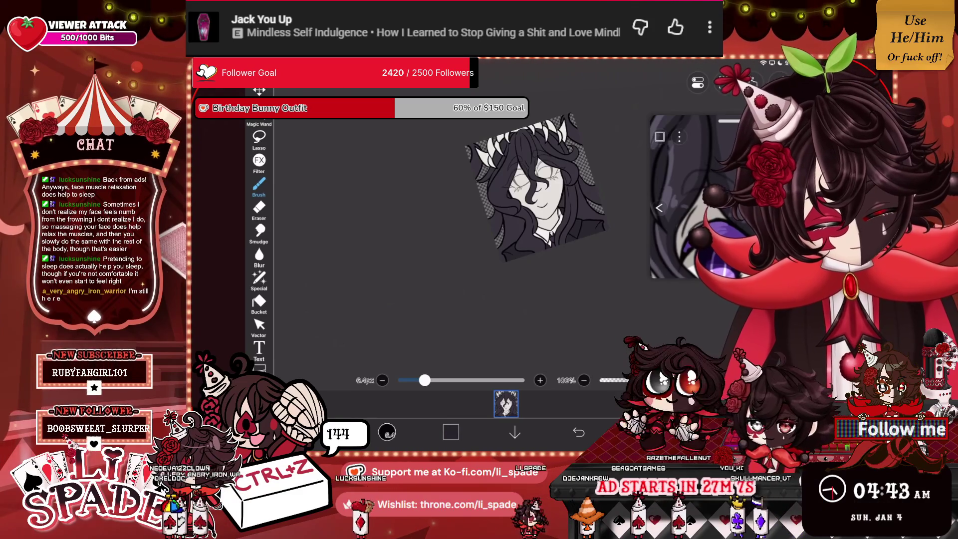
Step: Create a blank layer directly above layer 7 to hold the hair line art
{"action": "scroll", "coordinate": [681, 212], "scroll_direction": "up", "scroll_amount": 5}
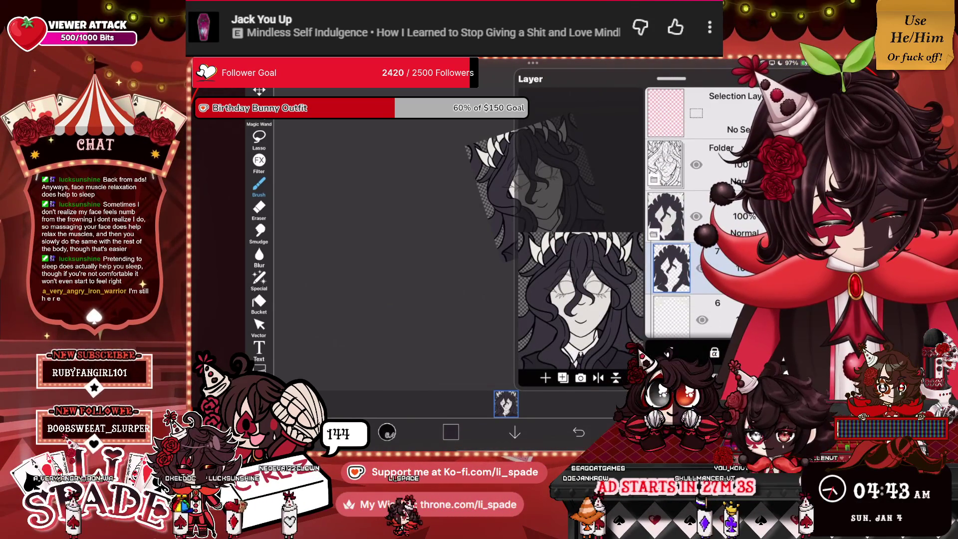
{"action": "left_click", "coordinate": [545, 378]}
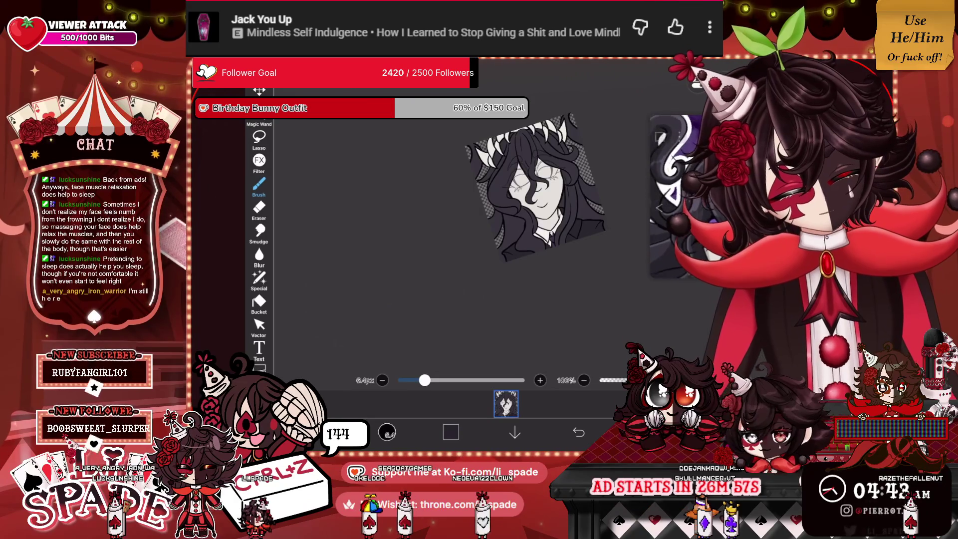
{"action": "scroll", "coordinate": [533, 200], "scroll_direction": "up", "scroll_amount": 5}
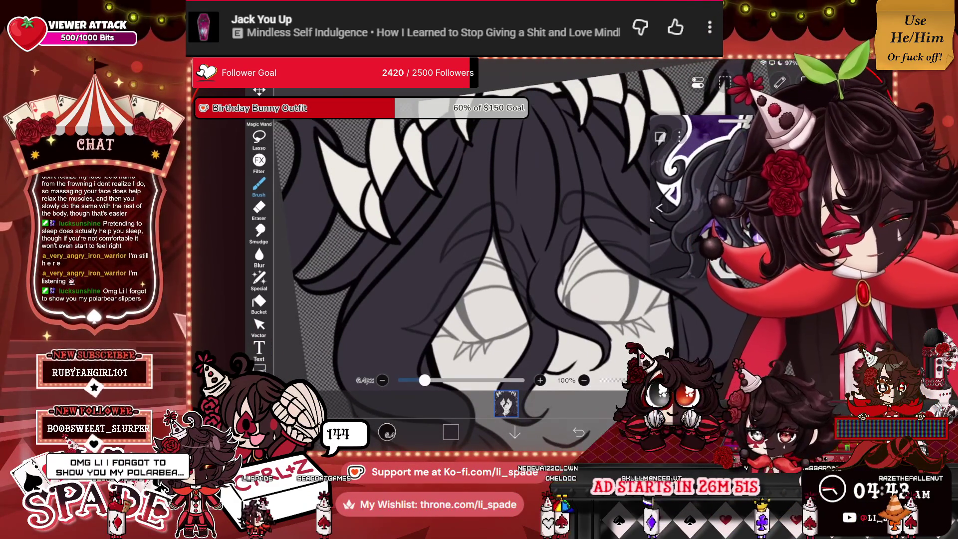
Step: Thin the brush to 3.4px and zoom in on the face
{"action": "scroll", "coordinate": [459, 239], "scroll_direction": "up", "scroll_amount": 3}
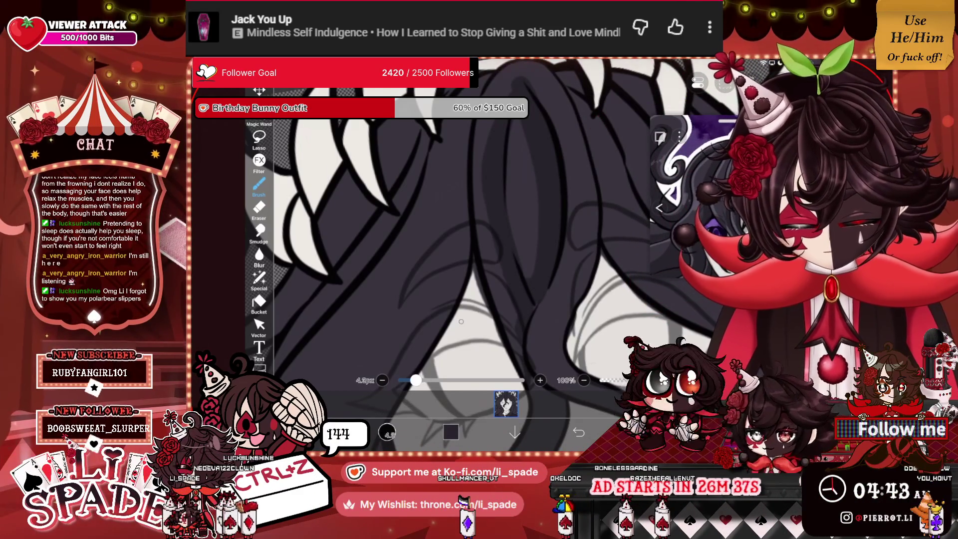
{"action": "left_click", "coordinate": [382, 380]}
{"action": "scroll", "coordinate": [459, 239], "scroll_direction": "down", "scroll_amount": 3}
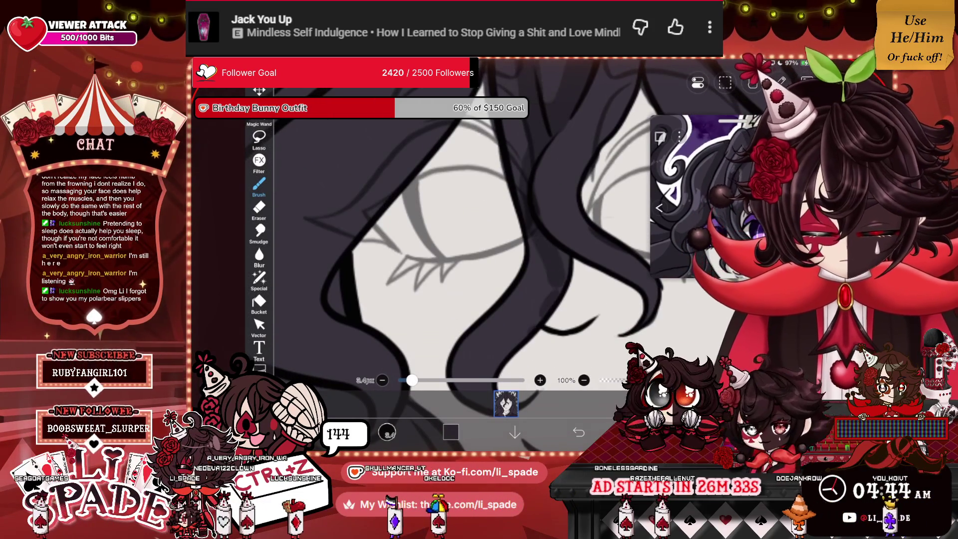
{"action": "scroll", "coordinate": [459, 239], "scroll_direction": "down", "scroll_amount": 3}
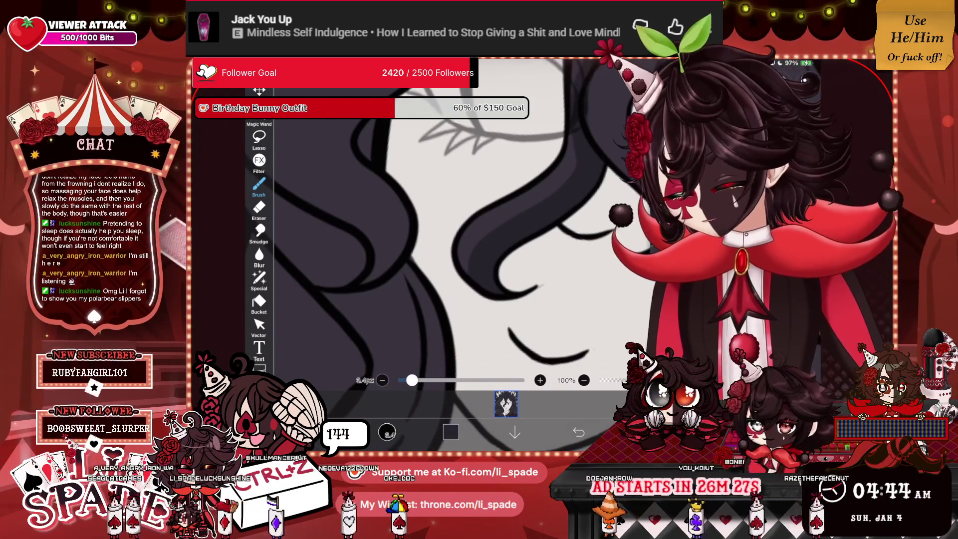
Step: Ink dark wavy hair strands falling across the closed eyes and smiling mouth
{"action": "scroll", "coordinate": [458, 239], "scroll_direction": "up", "scroll_amount": 1}
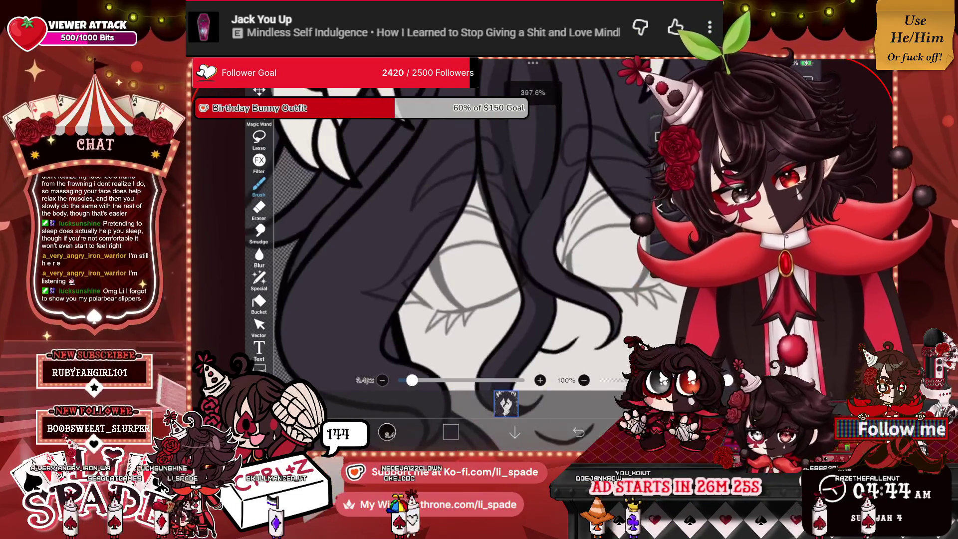
{"action": "scroll", "coordinate": [459, 239], "scroll_direction": "down", "scroll_amount": 3}
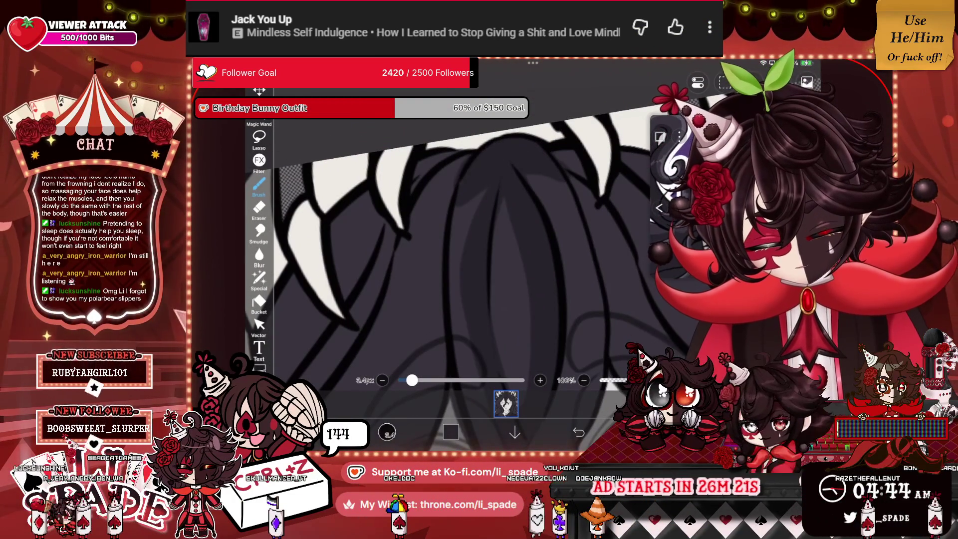
{"action": "scroll", "coordinate": [458, 239], "scroll_direction": "down", "scroll_amount": 3}
{"action": "scroll", "coordinate": [459, 239], "scroll_direction": "down", "scroll_amount": 2}
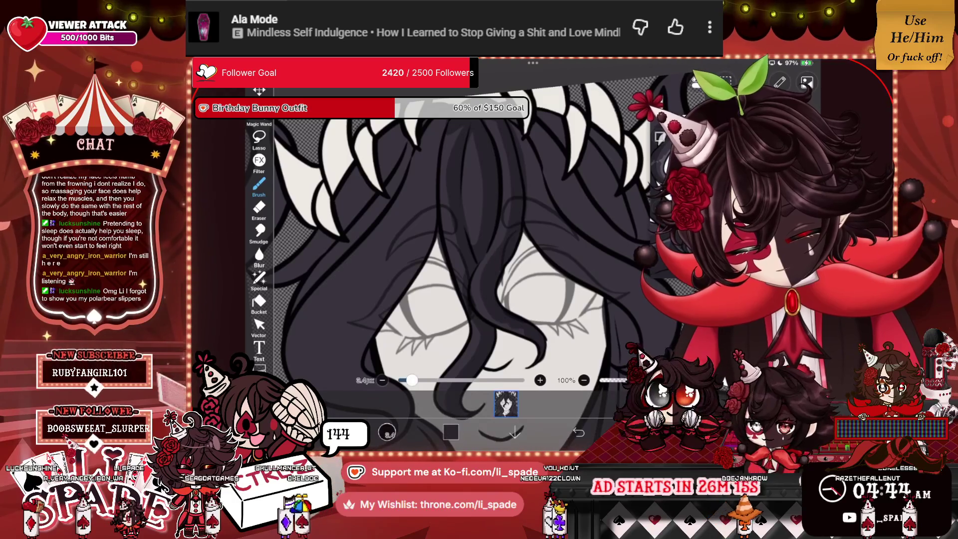
{"action": "scroll", "coordinate": [459, 240], "scroll_direction": "up", "scroll_amount": 2}
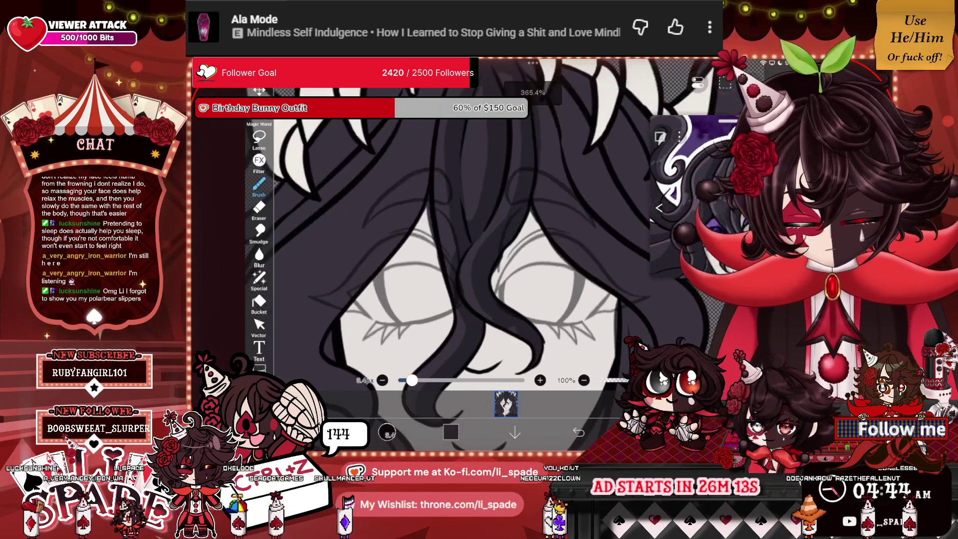
{"action": "scroll", "coordinate": [459, 240], "scroll_direction": "up", "scroll_amount": 3}
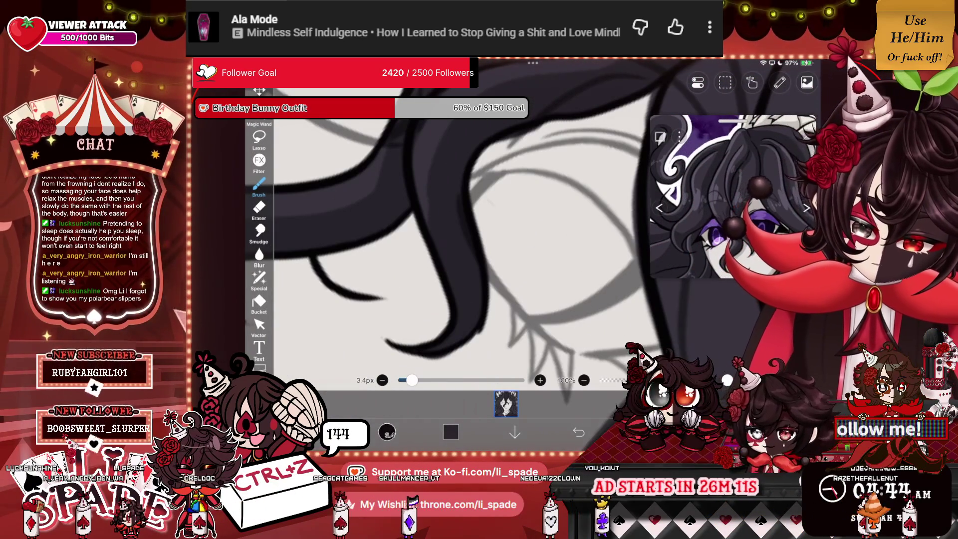
{"action": "scroll", "coordinate": [459, 239], "scroll_direction": "down", "scroll_amount": 2}
{"action": "scroll", "coordinate": [459, 240], "scroll_direction": "down", "scroll_amount": 2}
{"action": "scroll", "coordinate": [459, 239], "scroll_direction": "down", "scroll_amount": 2}
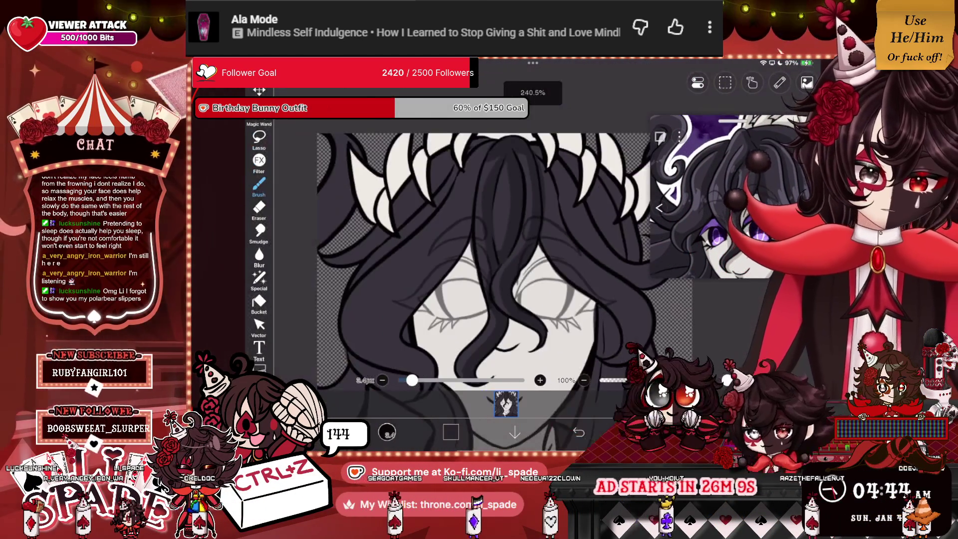
{"action": "scroll", "coordinate": [458, 240], "scroll_direction": "down", "scroll_amount": 1}
{"action": "scroll", "coordinate": [459, 239], "scroll_direction": "up", "scroll_amount": 1}
{"action": "scroll", "coordinate": [459, 240], "scroll_direction": "up", "scroll_amount": 1}
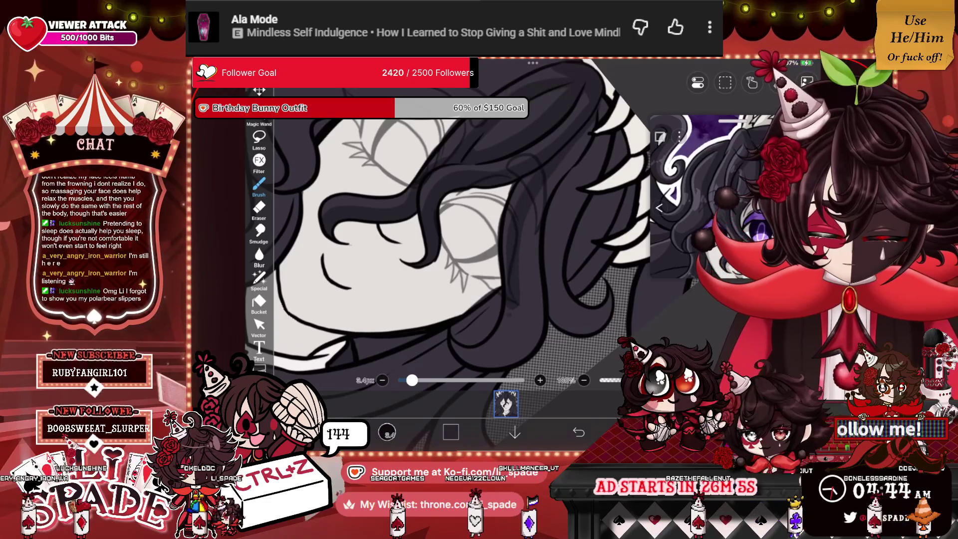
Step: Undo the stray hair stroke and reposition the view over the face
{"action": "left_click", "coordinate": [578, 431]}
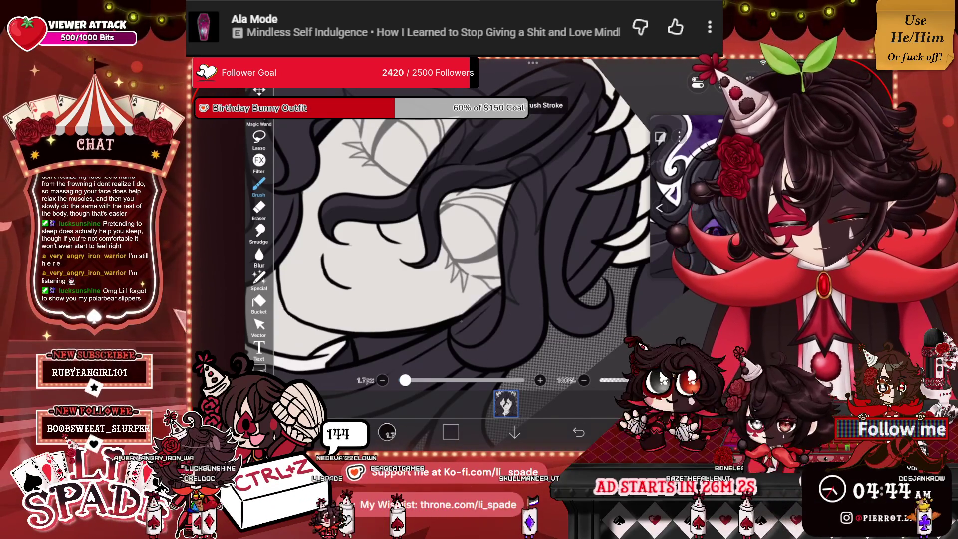
{"action": "scroll", "coordinate": [449, 239], "scroll_direction": "up", "scroll_amount": 3}
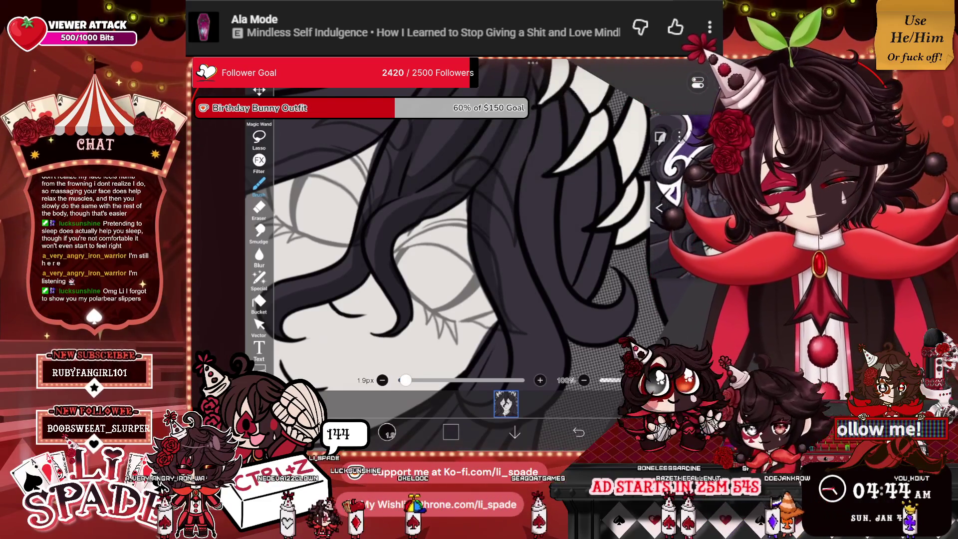
{"action": "scroll", "coordinate": [461, 235], "scroll_direction": "up", "scroll_amount": 5}
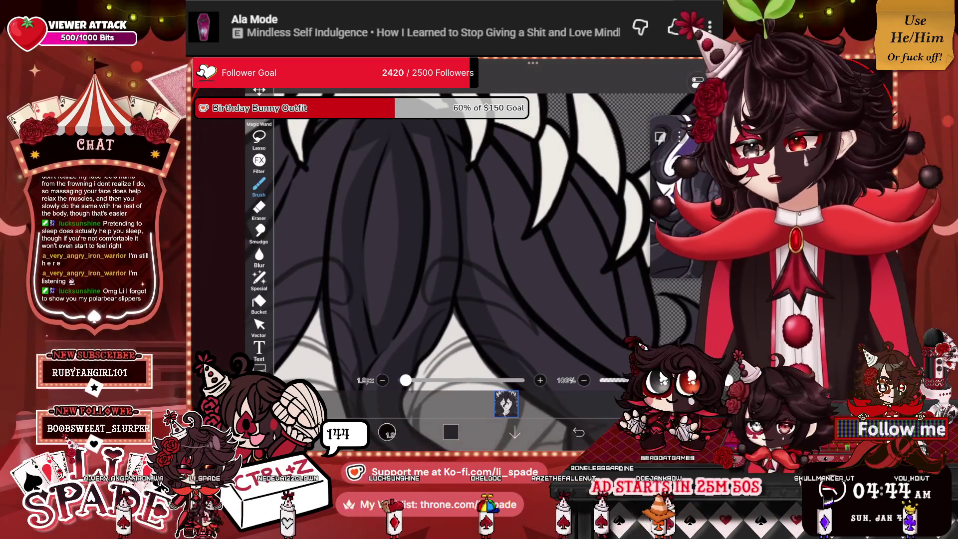
{"action": "scroll", "coordinate": [462, 234], "scroll_direction": "up", "scroll_amount": 2}
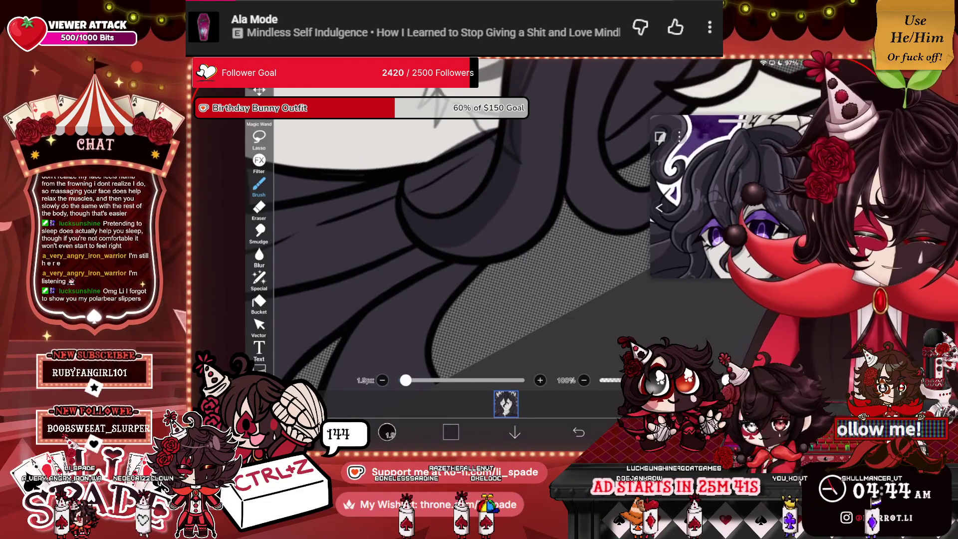
Step: Refine hair strands near the fangs and halftone area with a 1.8px brush
{"action": "scroll", "coordinate": [461, 235], "scroll_direction": "up", "scroll_amount": 2}
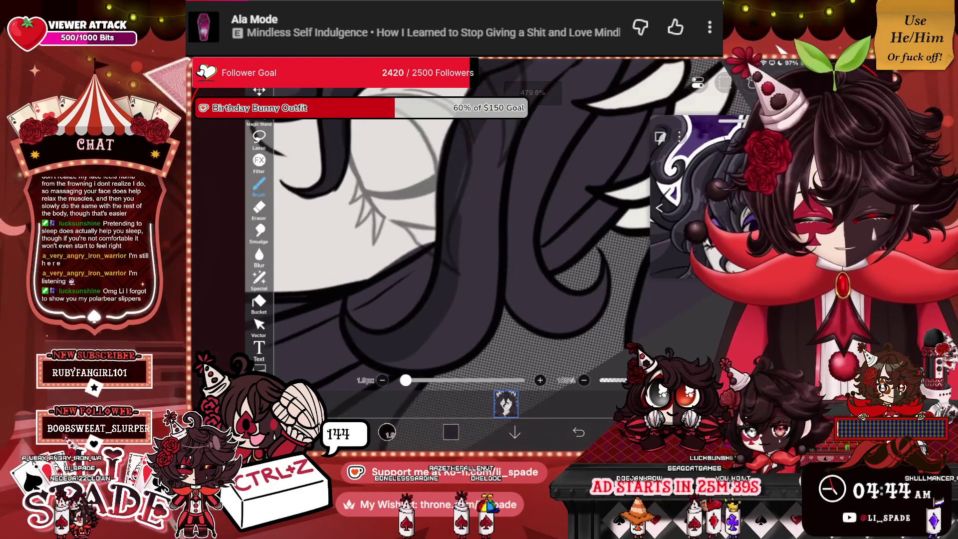
{"action": "scroll", "coordinate": [462, 234], "scroll_direction": "down", "scroll_amount": 3}
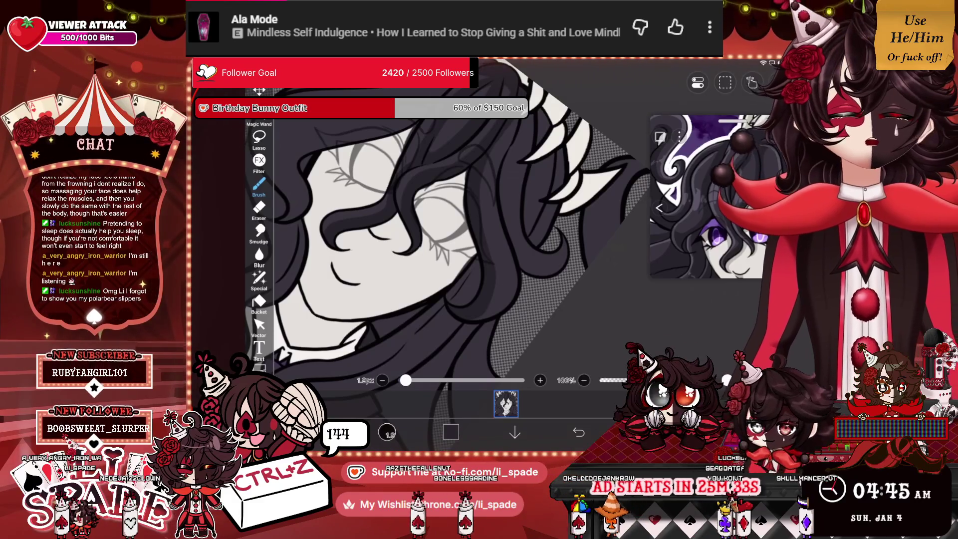
{"action": "scroll", "coordinate": [462, 234], "scroll_direction": "up", "scroll_amount": 5}
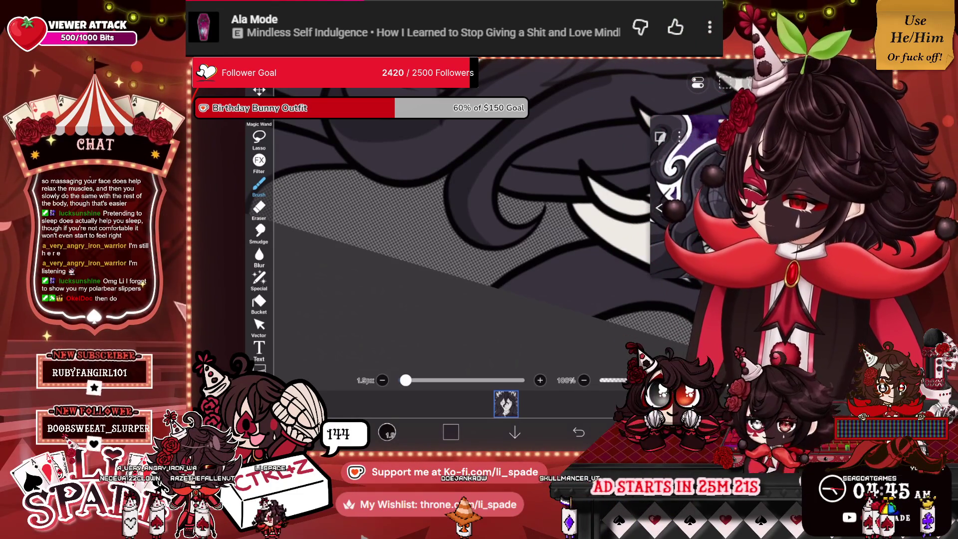
{"action": "scroll", "coordinate": [469, 240], "scroll_direction": "up", "scroll_amount": 3}
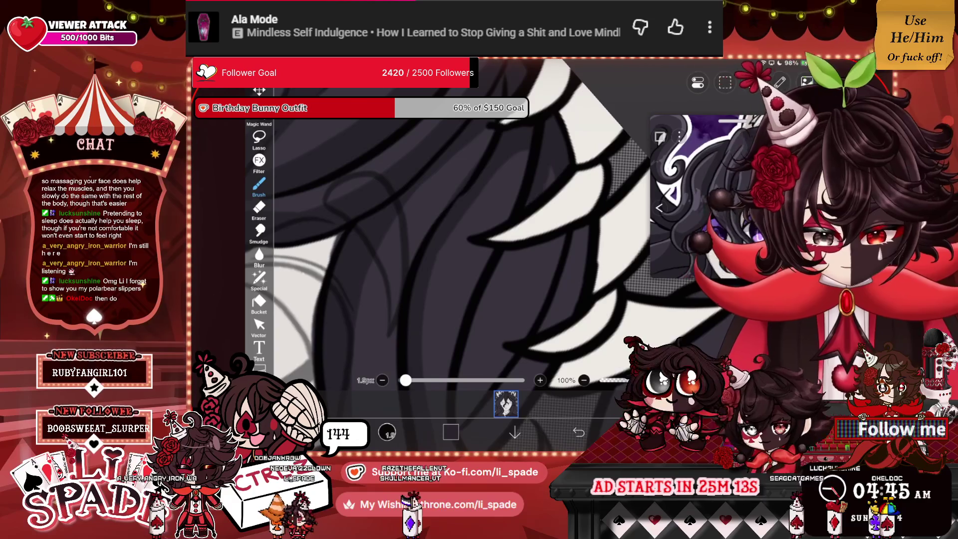
{"action": "scroll", "coordinate": [529, 222], "scroll_direction": "down", "scroll_amount": 5}
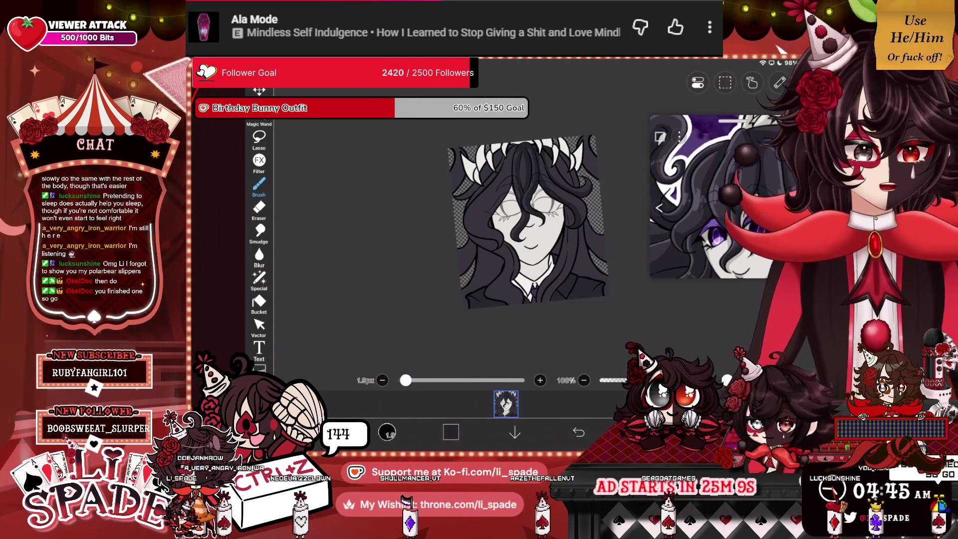
{"action": "scroll", "coordinate": [529, 222], "scroll_direction": "up", "scroll_amount": 5}
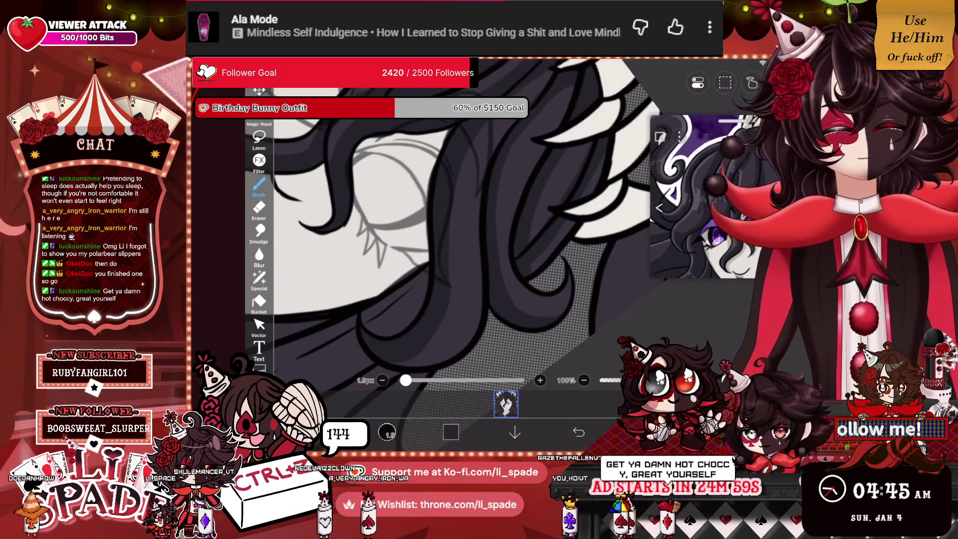
{"action": "scroll", "coordinate": [449, 239], "scroll_direction": "down", "scroll_amount": 5}
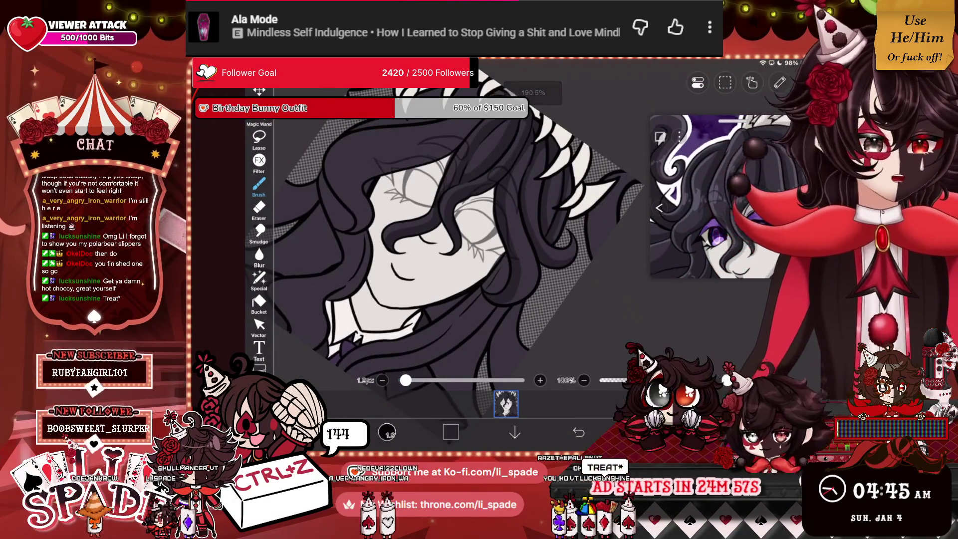
{"action": "scroll", "coordinate": [449, 239], "scroll_direction": "down", "scroll_amount": 2}
{"action": "scroll", "coordinate": [449, 239], "scroll_direction": "up", "scroll_amount": 5}
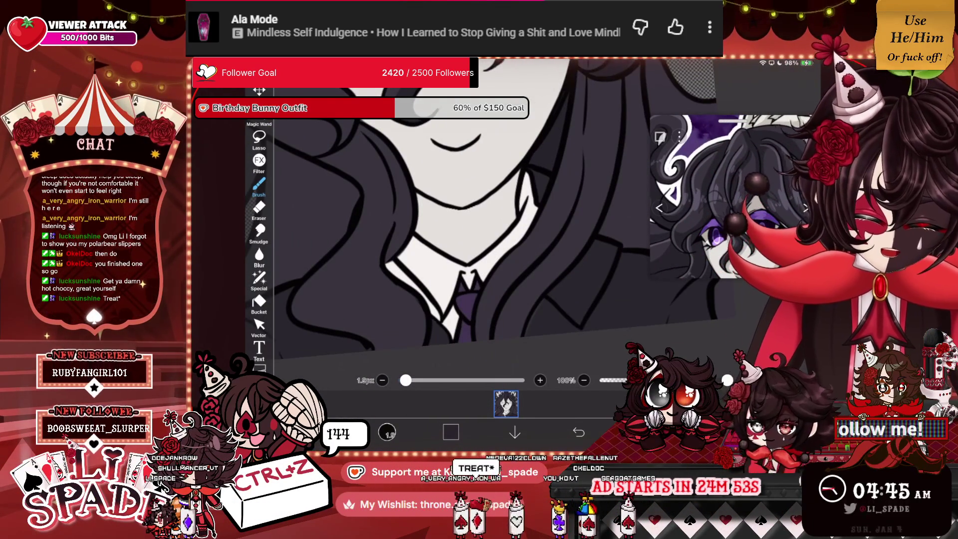
{"action": "scroll", "coordinate": [449, 224], "scroll_direction": "down", "scroll_amount": 4}
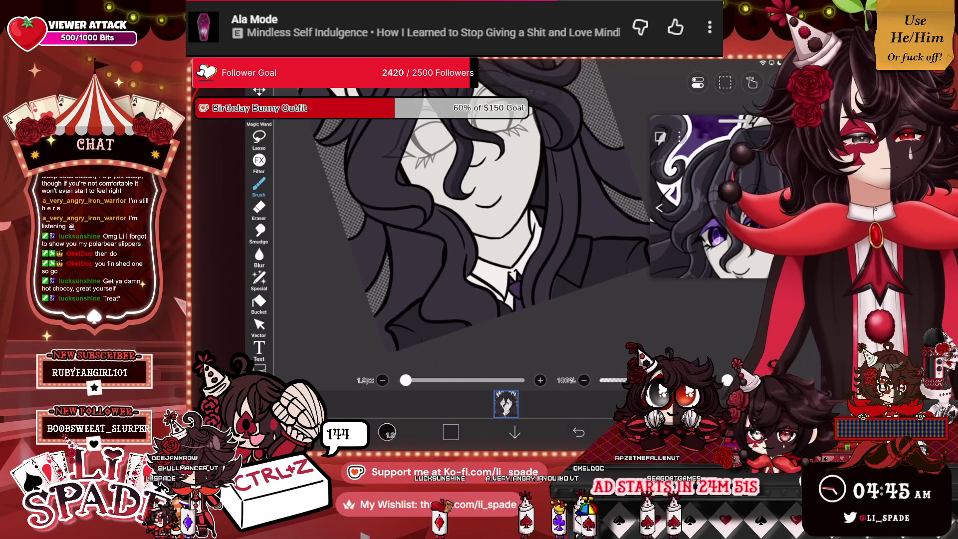